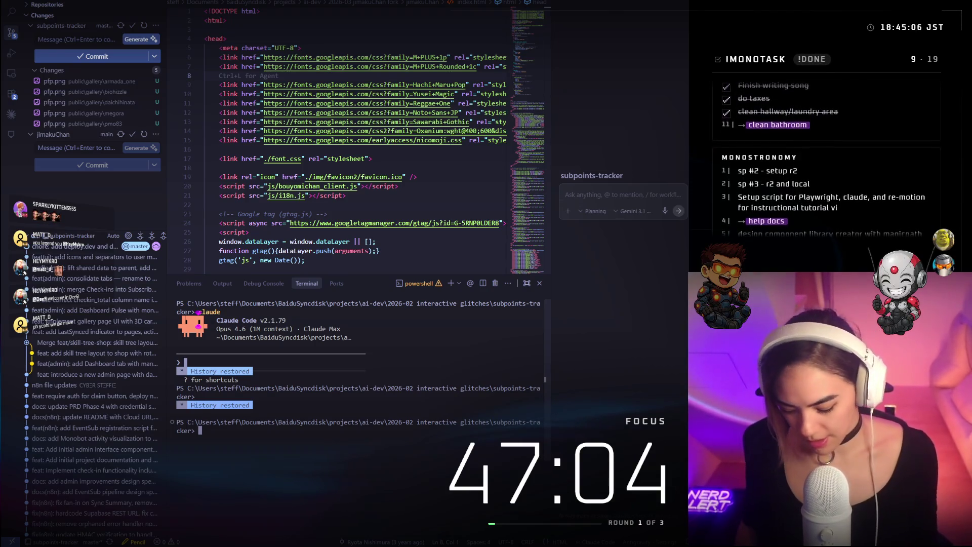
Clear the terminal, relaunch Claude Code with the claude command, then switch to Discord
key(ctrl+l)
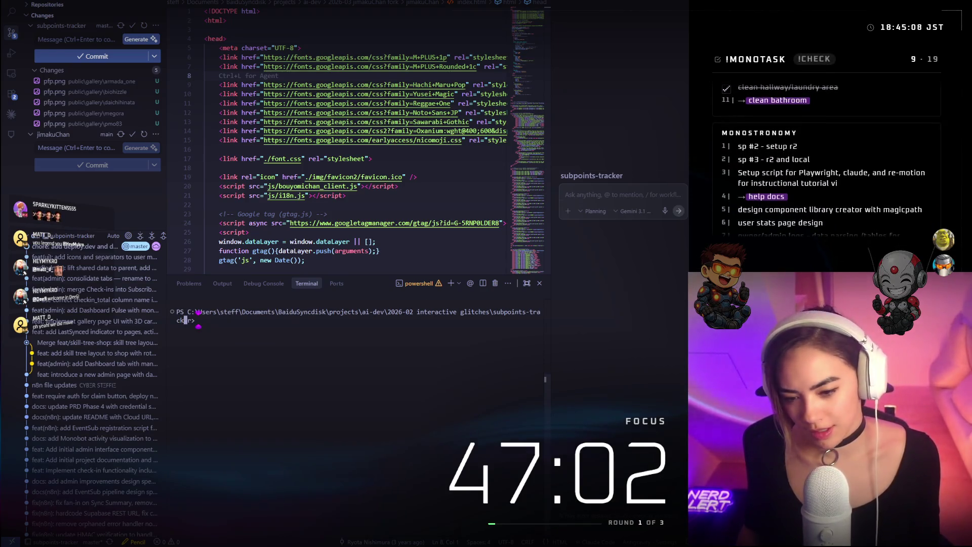
text(claude)
key(Return)
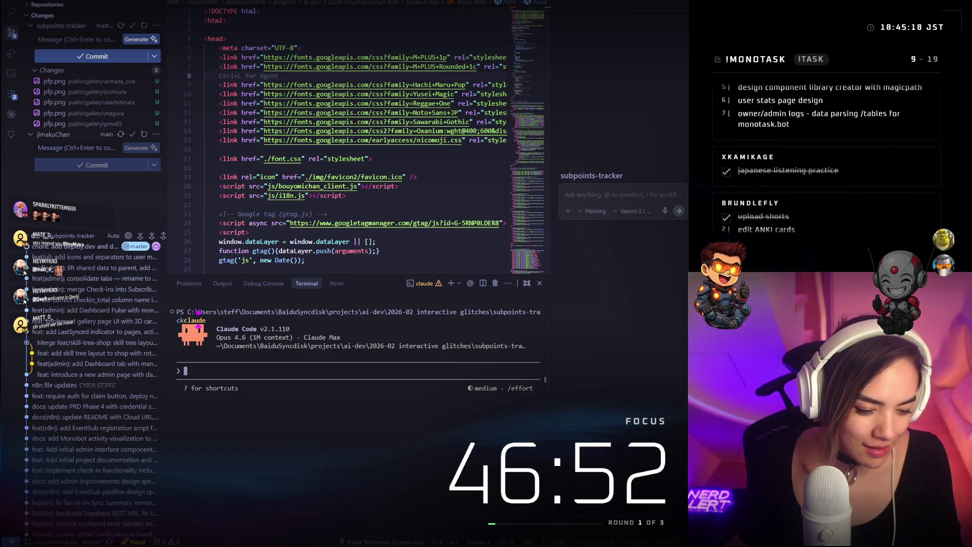
key(alt+Tab)
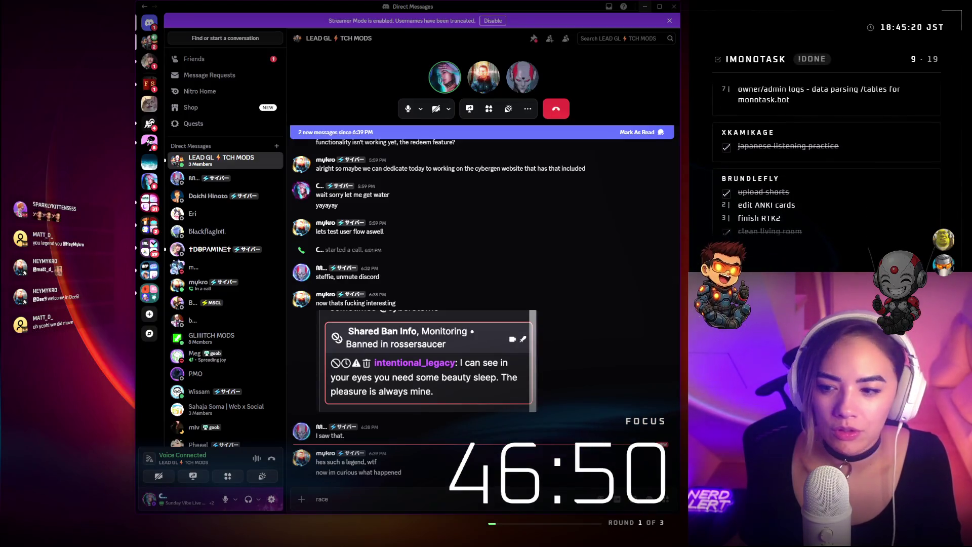
Switch from the Discord group chat back to the Visual Studio Code window
key(alt+Tab)
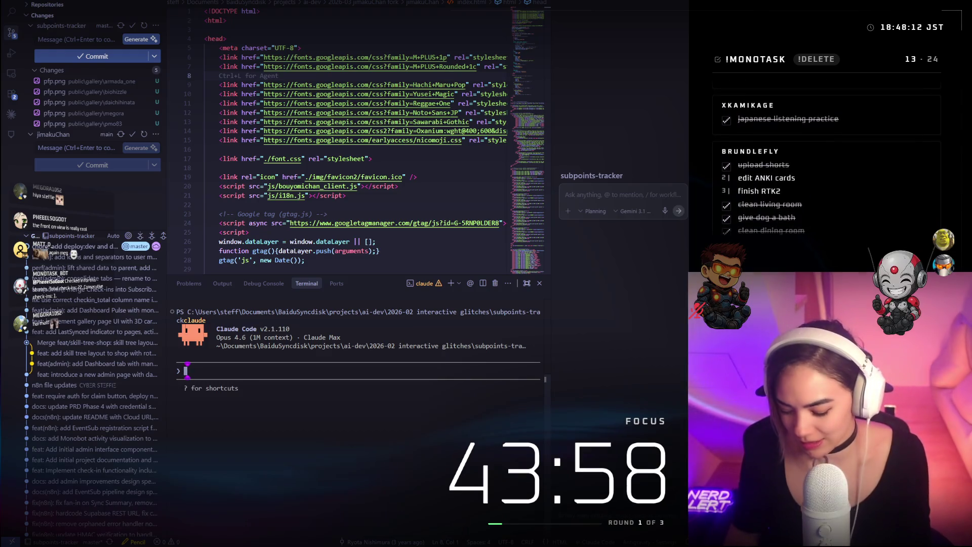
Send 'claude' to Claude Code, then run /reload-plugins to load 4 plugins, 5 agents and 2 MCP servers
text(claude)
key(Return)
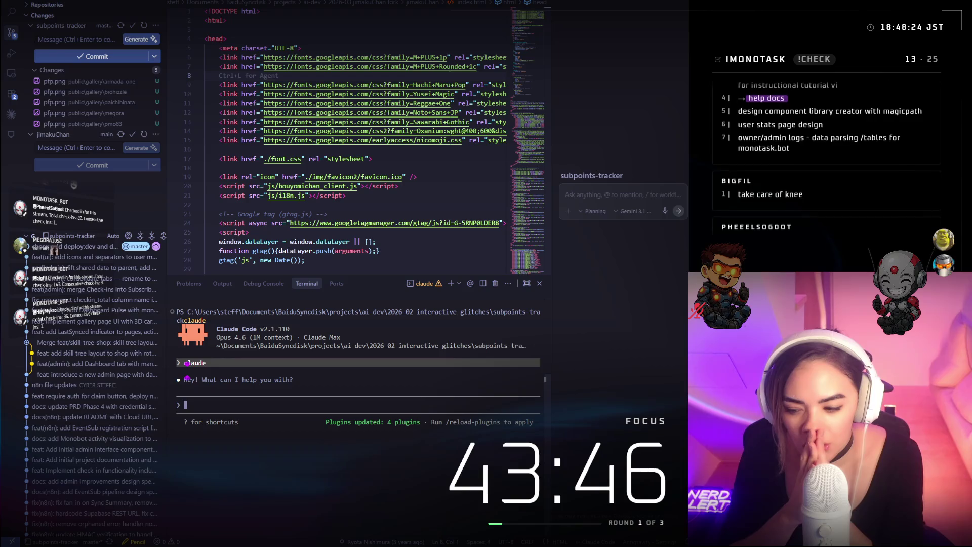
text(/)
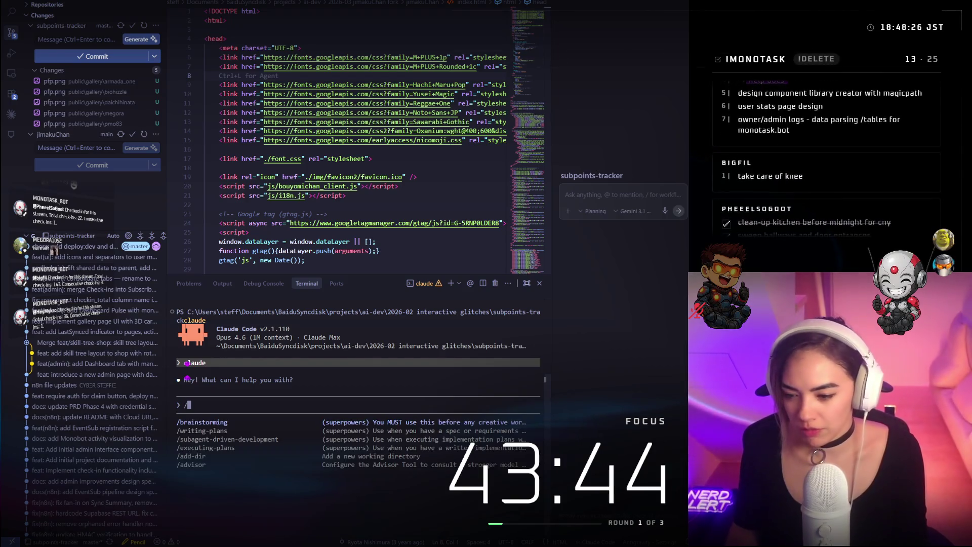
text(reload)
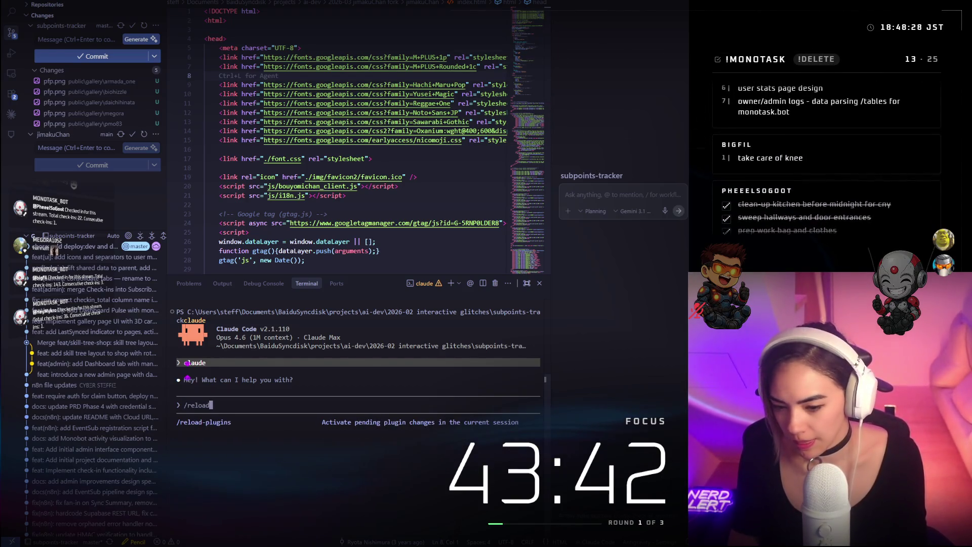
key(Return)
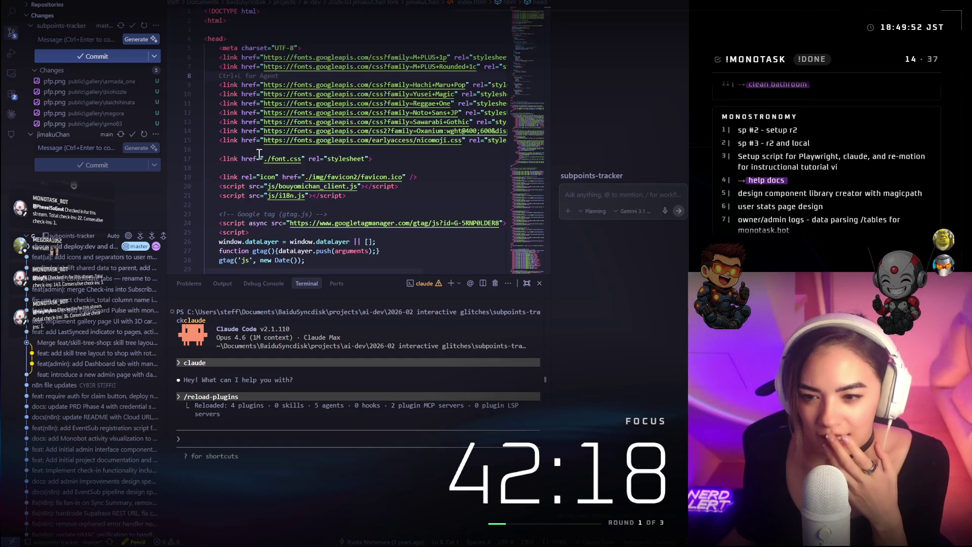
Type 'where' at the Claude prompt, collapse the docs and functions\api folders in Explorer, and refocus the prompt
click(322, 474)
text(where)
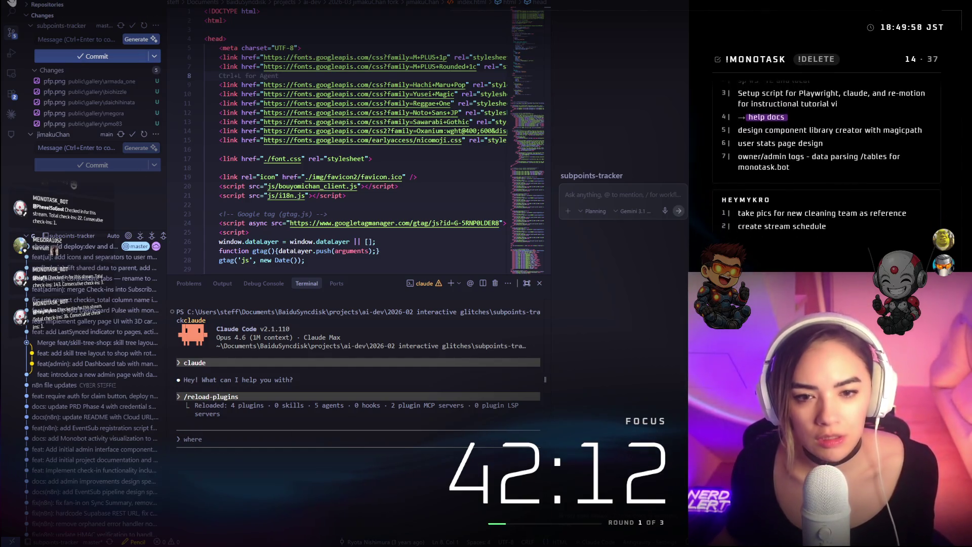
key(ctrl+shift+e)
scroll(98, 311, up, 5)
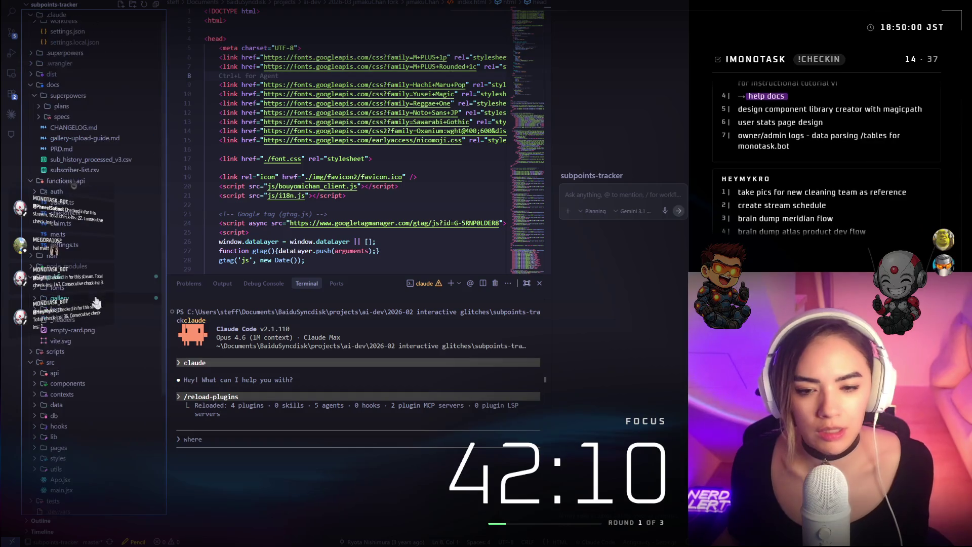
click(29, 85)
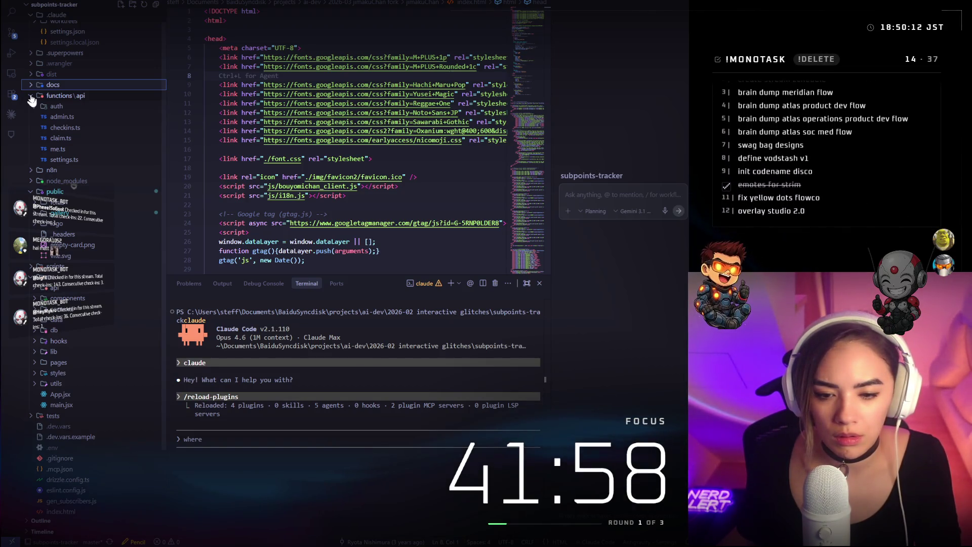
click(31, 98)
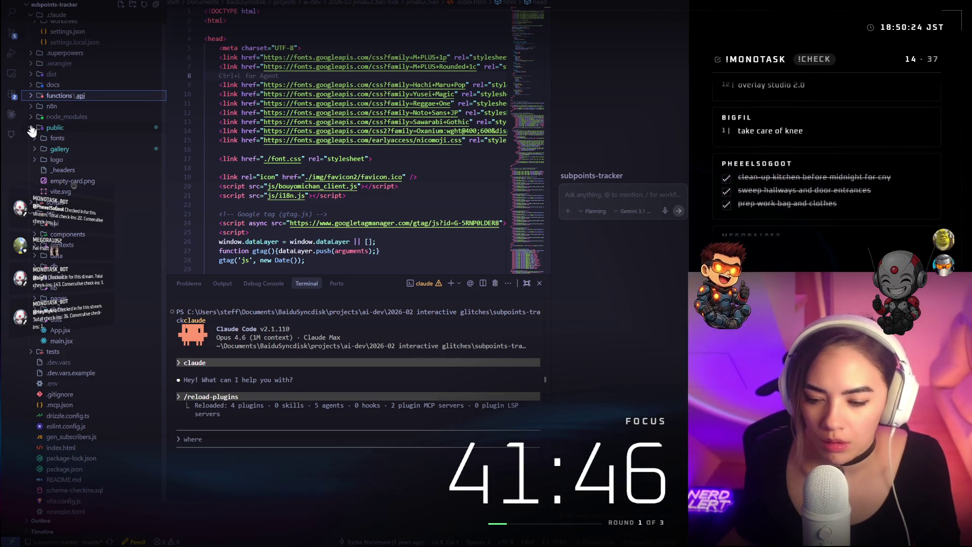
click(297, 480)
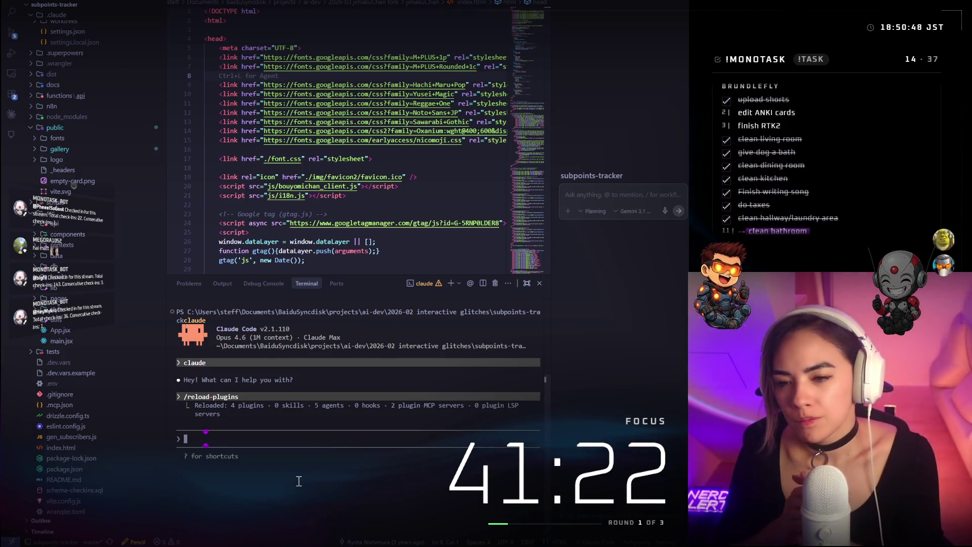
Open and widen the Claude Code side panel, then enter '/plug' to list /plugin and /reload-plugins
key(ctrl+alt+b)
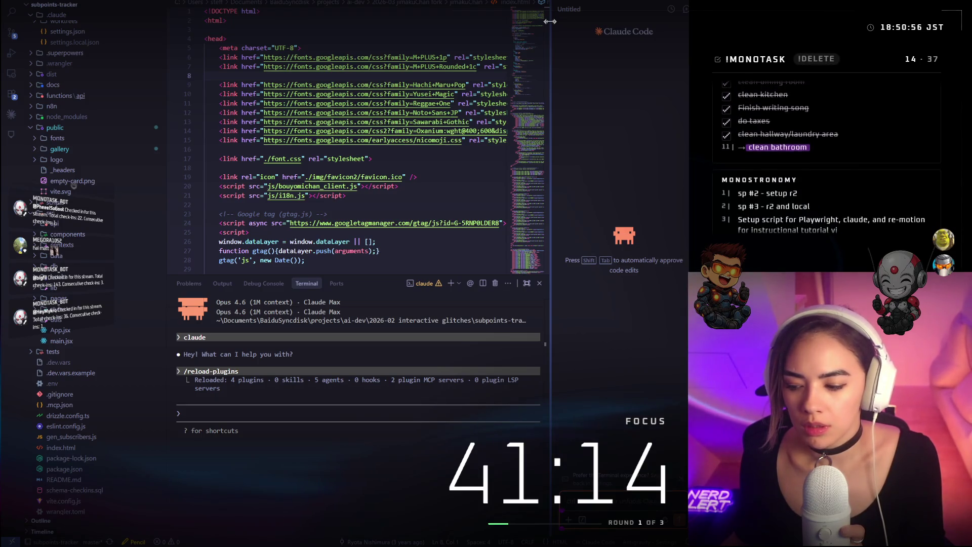
drag(550, 21, 534, 24)
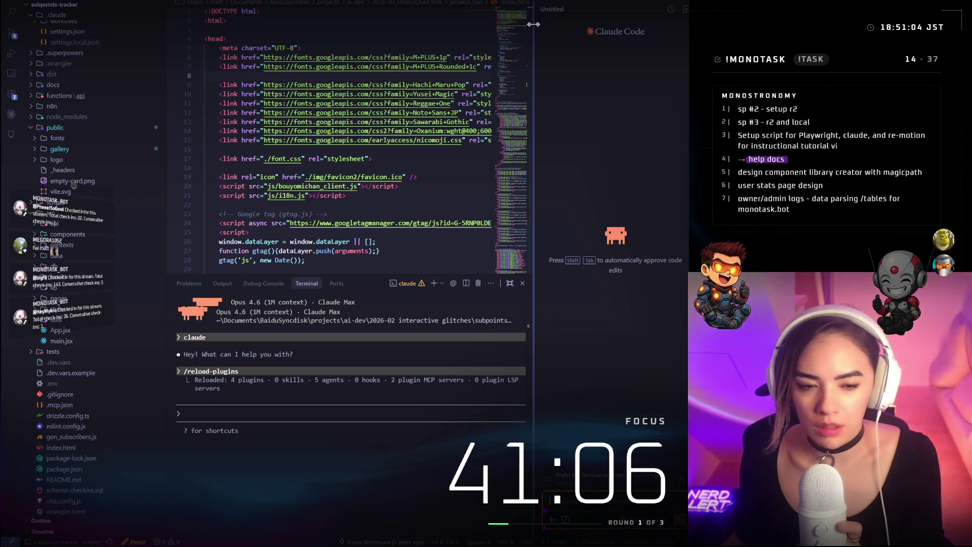
text(/plug)
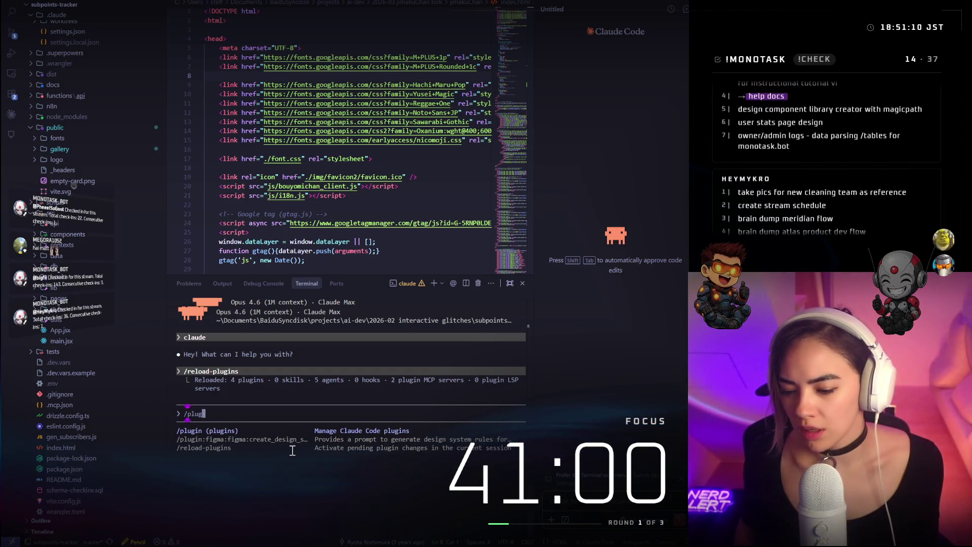
Run /plugin and search Discover for 'claude-mem' and 'memory', then clear the search to list all 140 plugins
key(Return)
text(c)
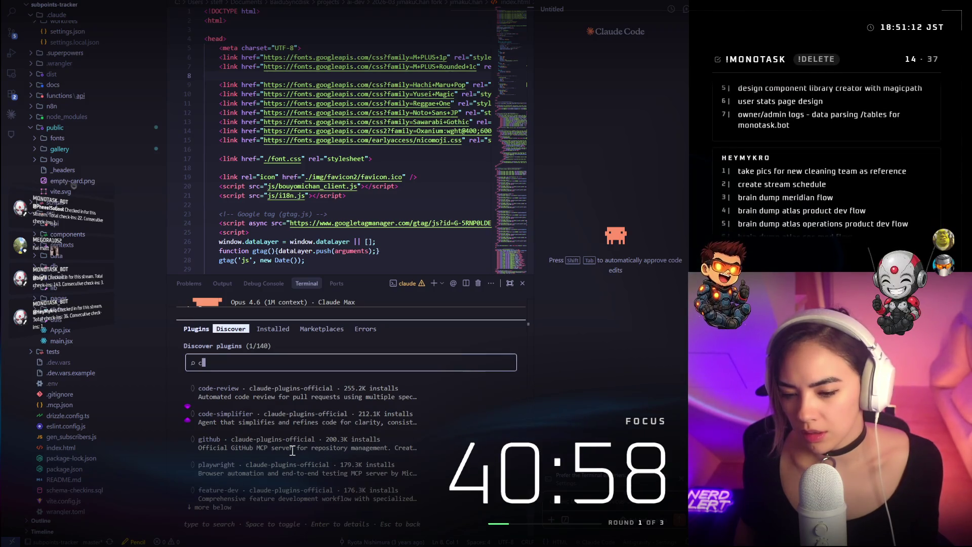
text(laude- mem)
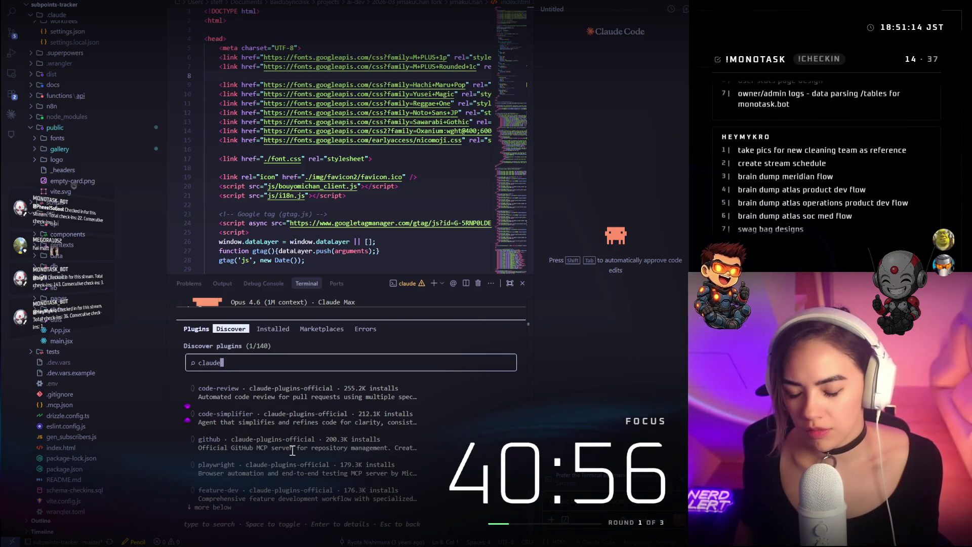
key(BackSpace)
key(BackSpace)
key(BackSpace)
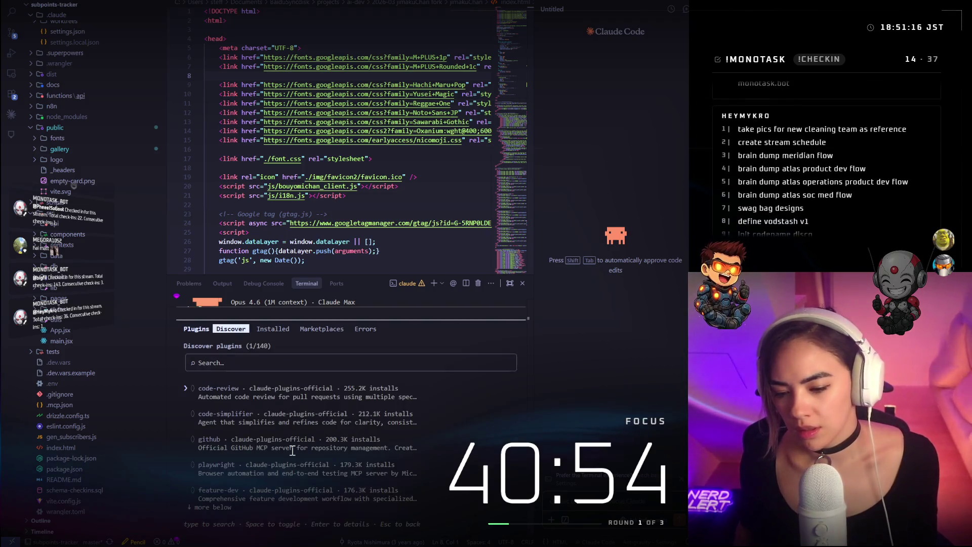
text(memory)
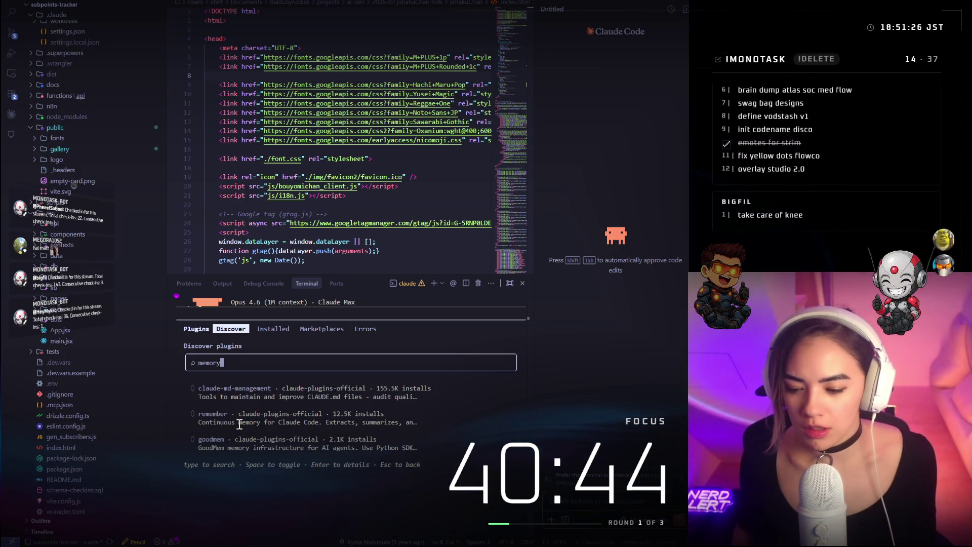
key(BackSpace)
key(BackSpace)
key(BackSpace)
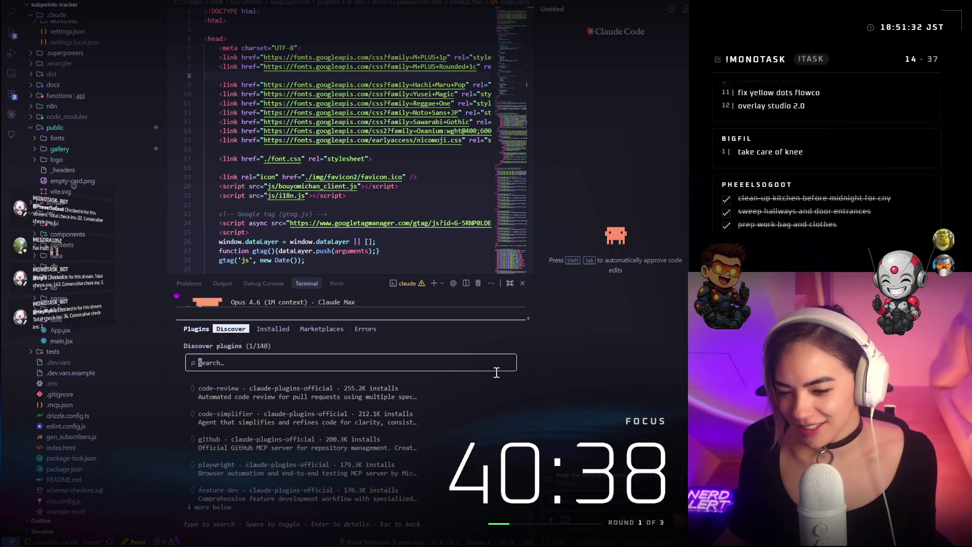
text(1)
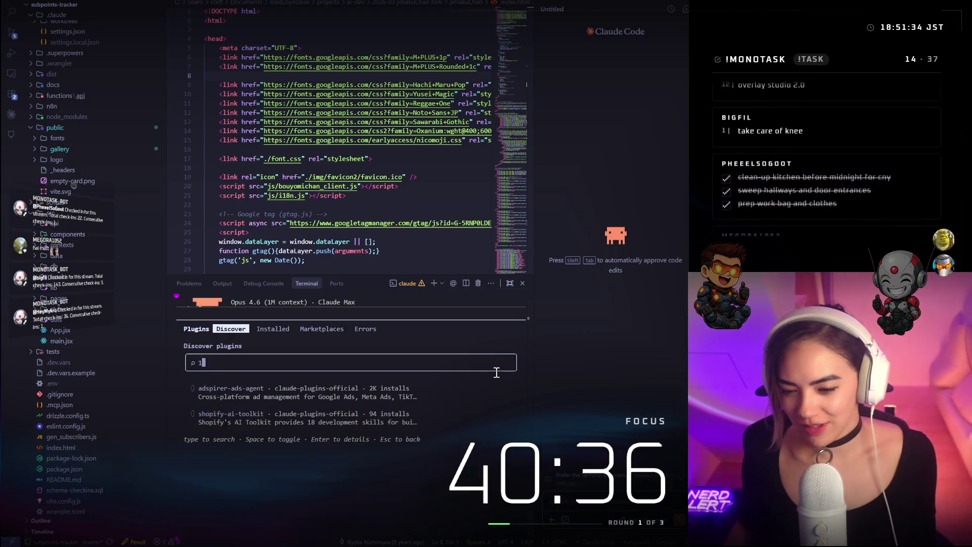
key(BackSpace)
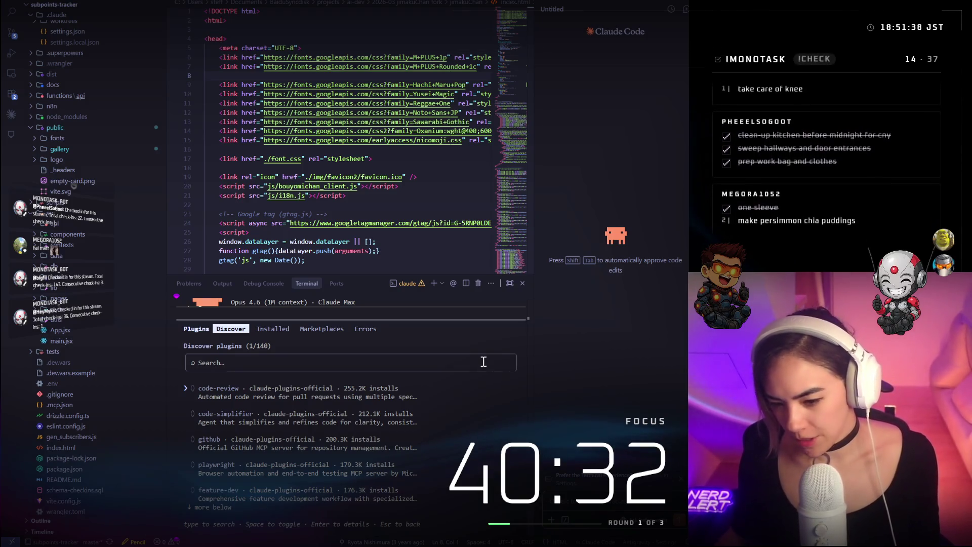
text(claude-mem)
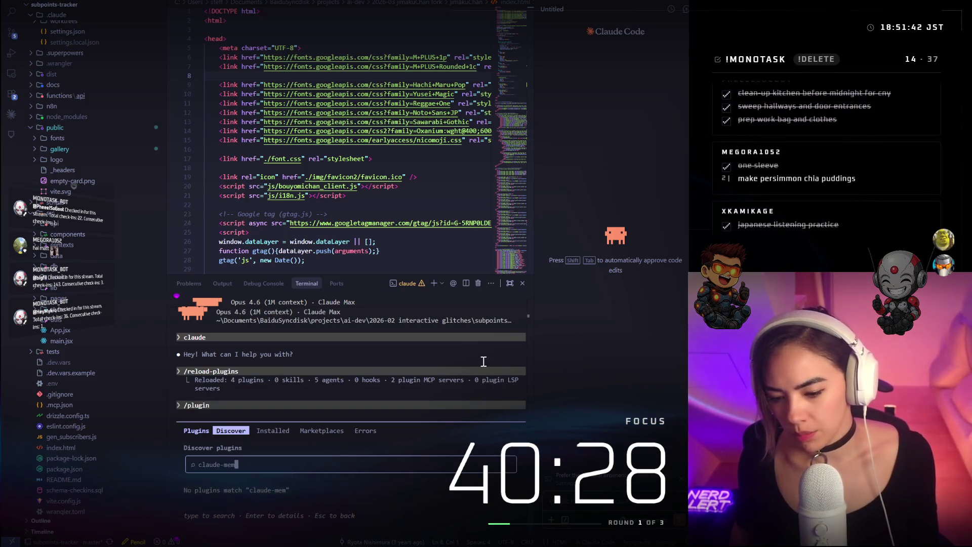
key(ctrl+a)
text(mem)
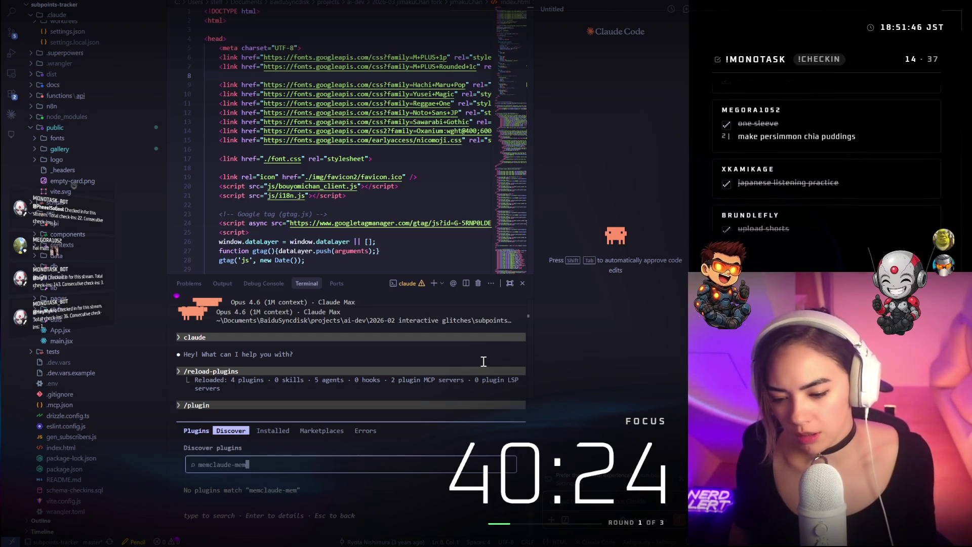
key(BackSpace)
key(BackSpace)
key(BackSpace)
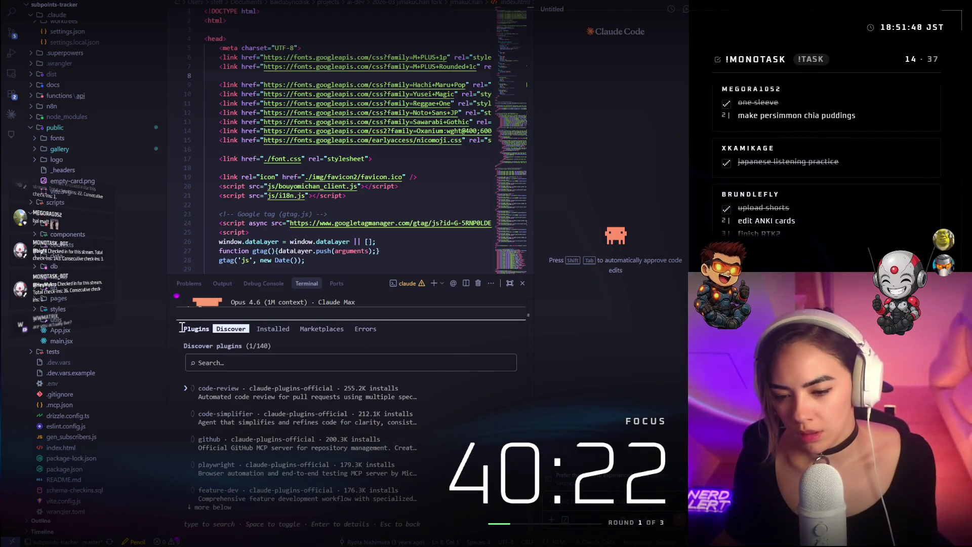
View the Installed and Marketplaces lists, then exit the plugin manager to an empty prompt
scroll(332, 347, up, 4)
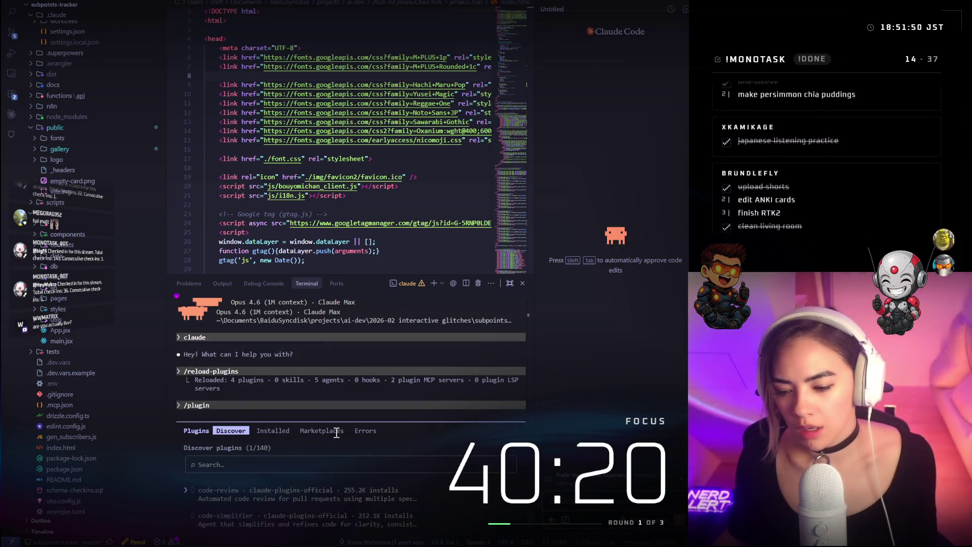
key(Tab)
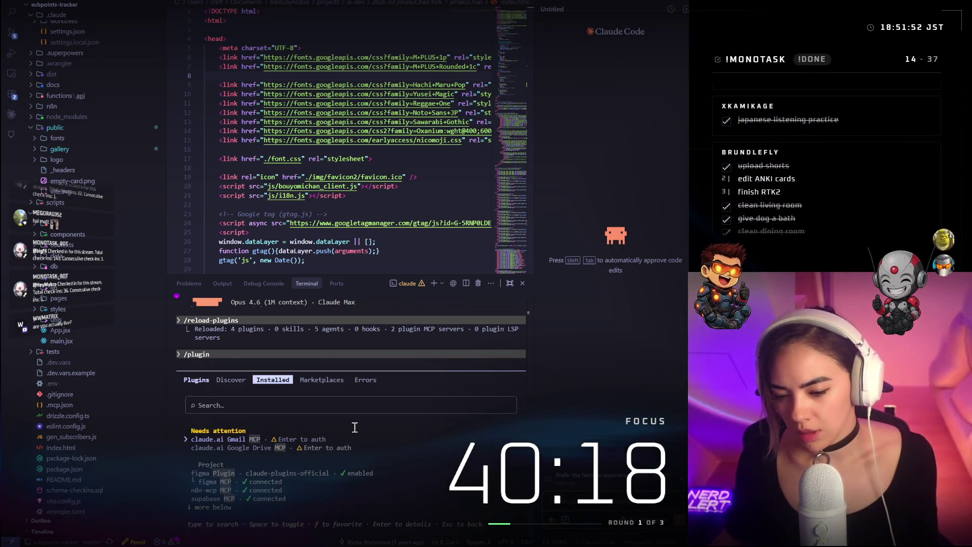
key(Tab)
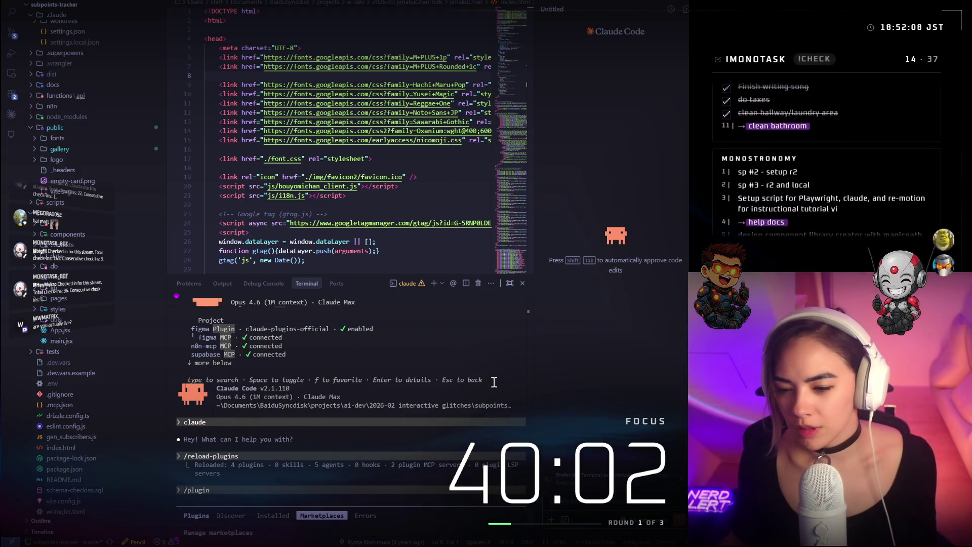
key(Escape)
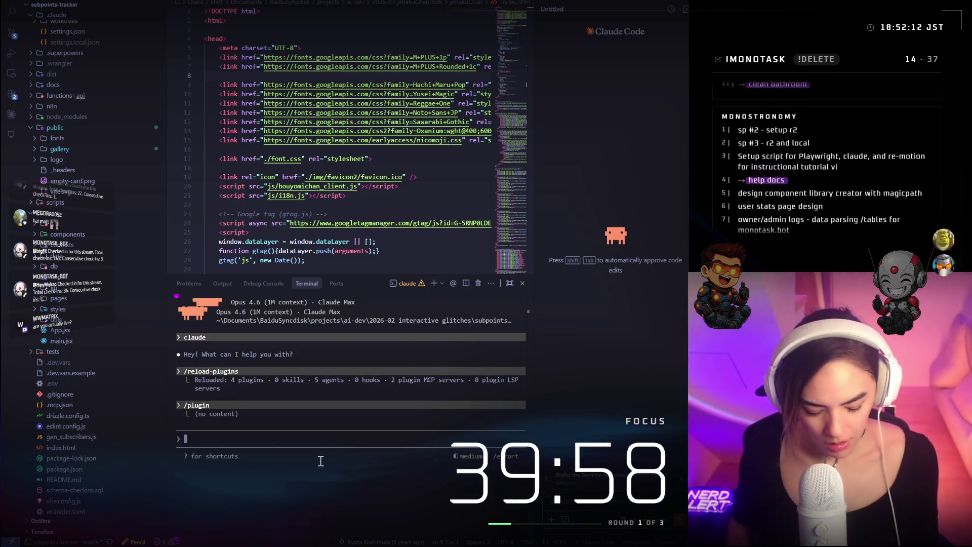
Run /recap for a project summary, then /resume and the session history icon to list past sessions
text(/recap)
key(Return)
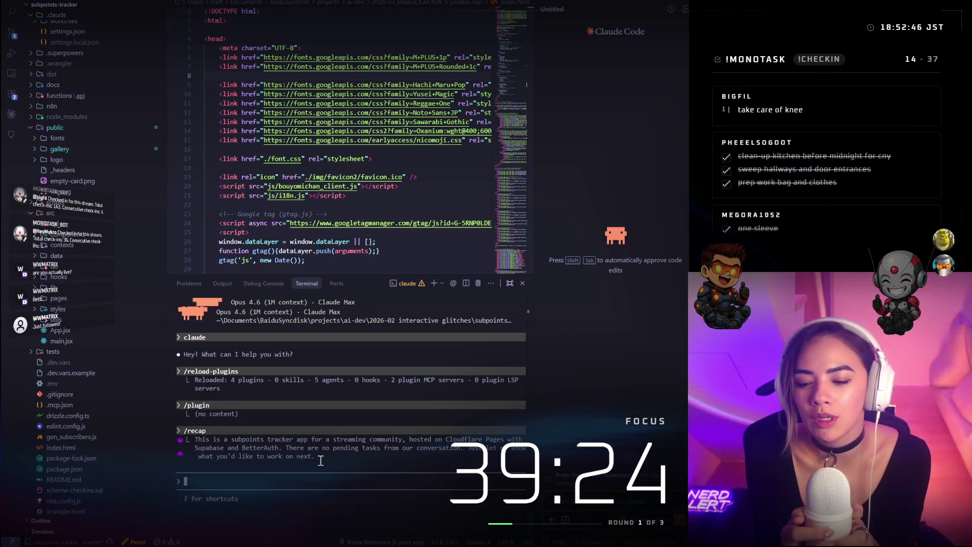
text(/)
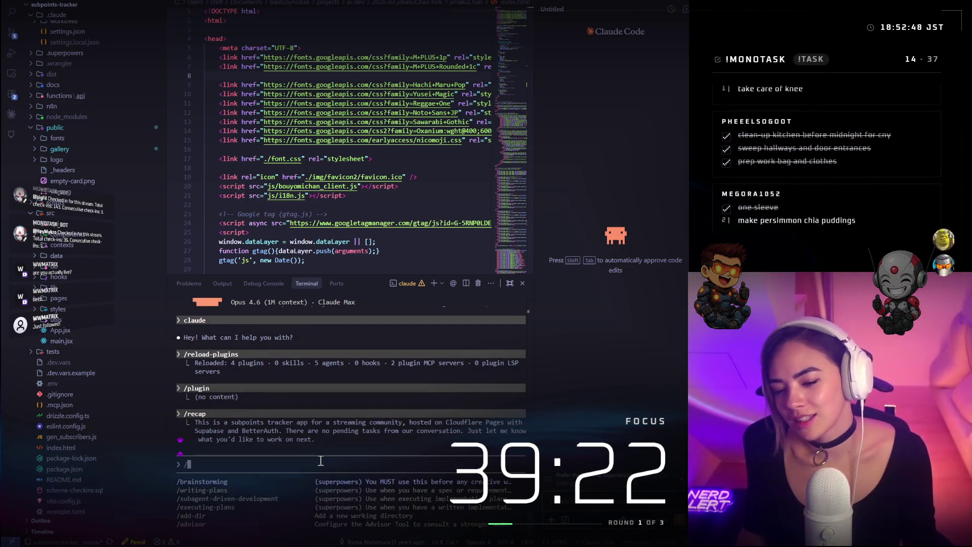
text(rece)
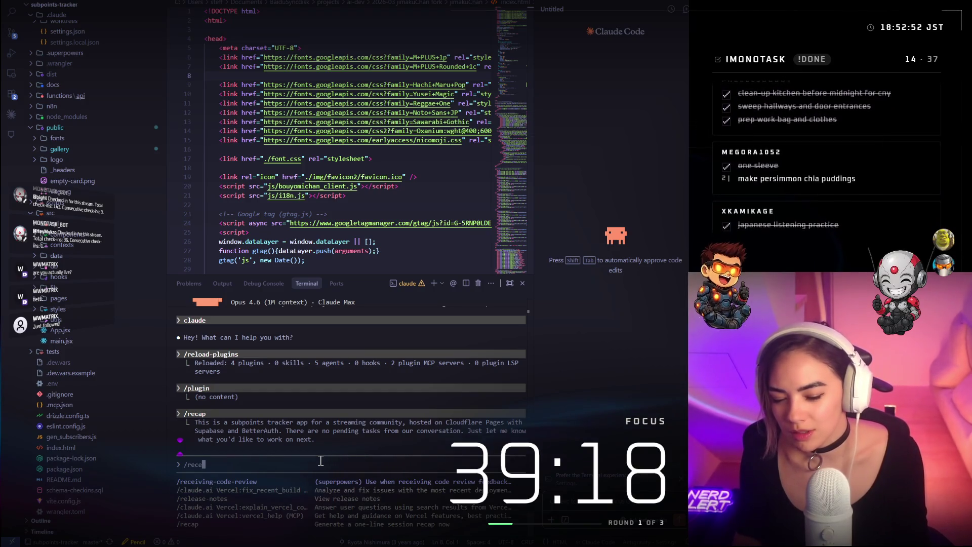
key(BackSpace)
key(BackSpace)
key(BackSpace)
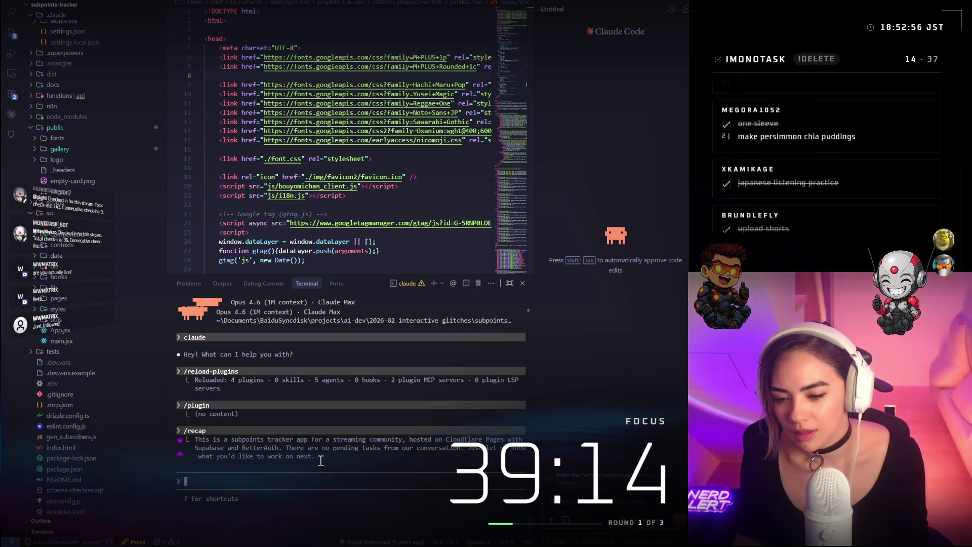
text(/r)
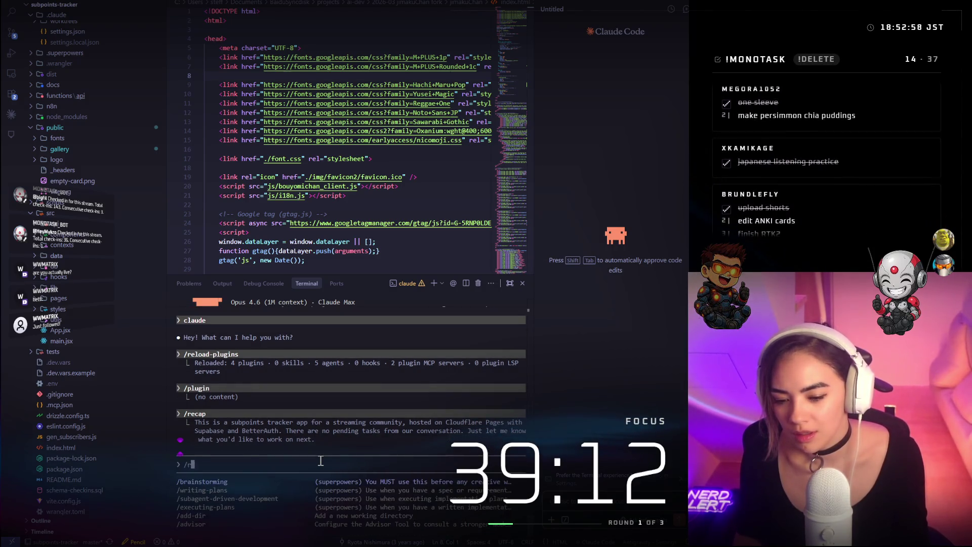
text(e)
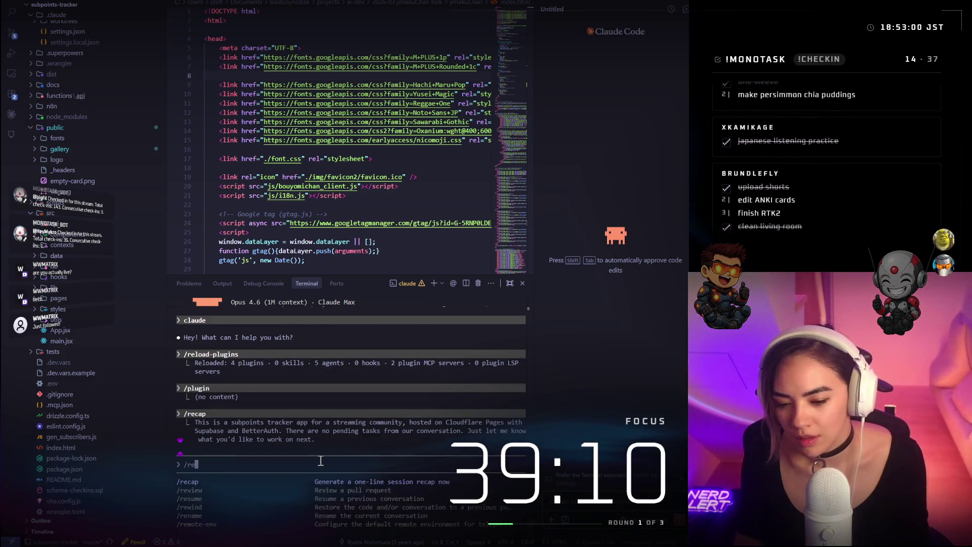
text(sume)
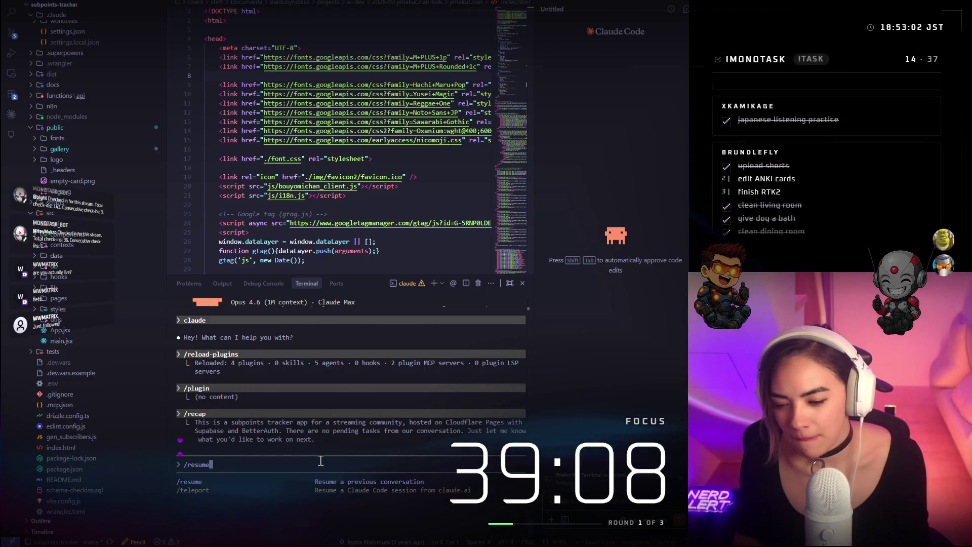
key(Return)
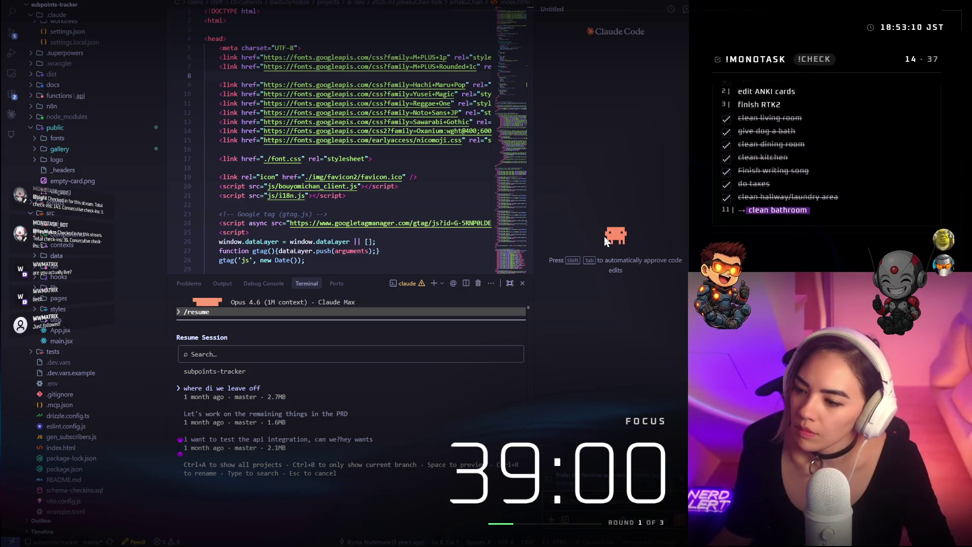
click(672, 14)
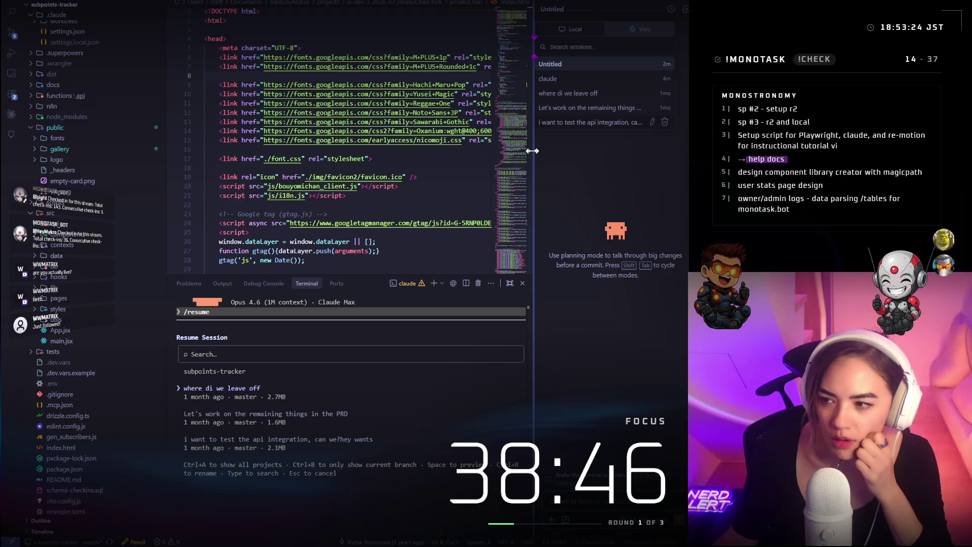
Widen the Claude Code panel, check the Web and Local session lists, then dismiss the history popover
drag(532, 151, 520, 151)
click(628, 32)
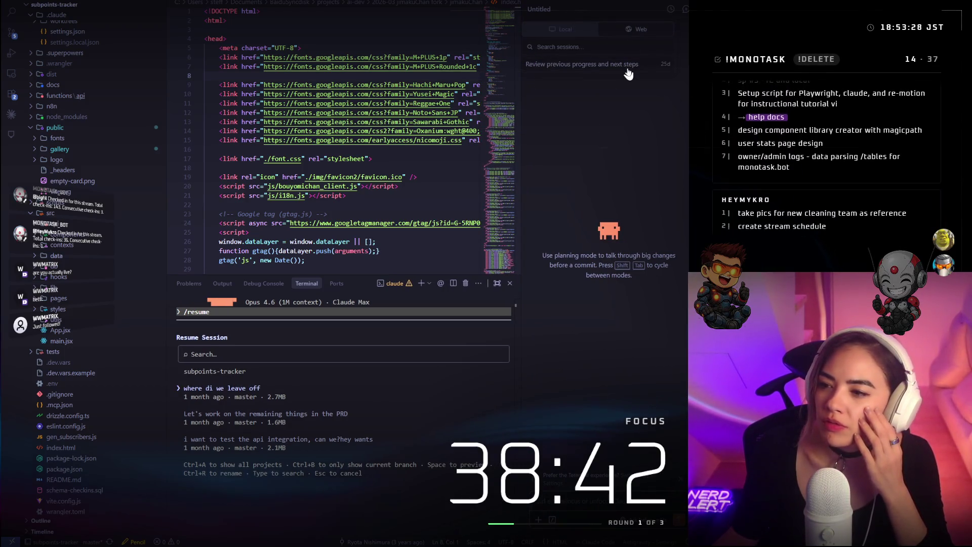
click(580, 38)
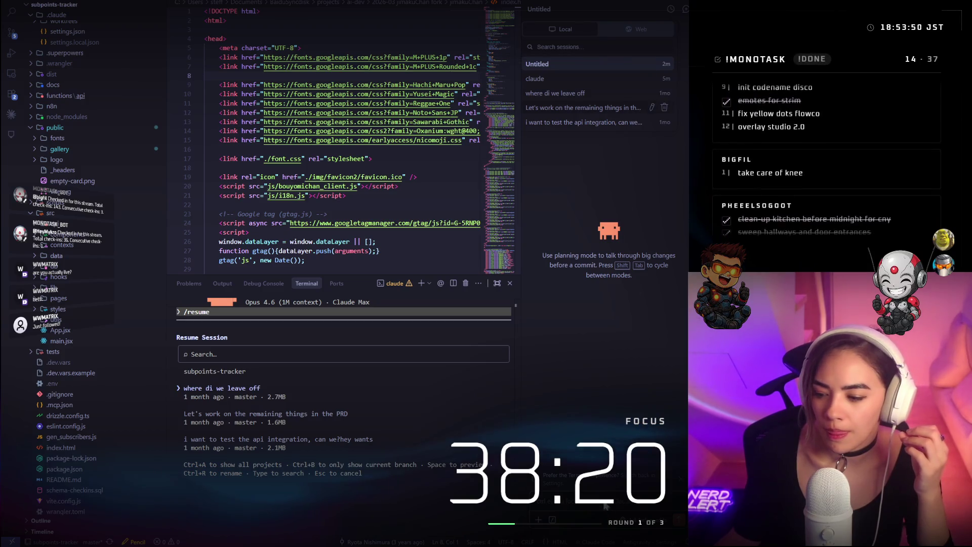
click(609, 369)
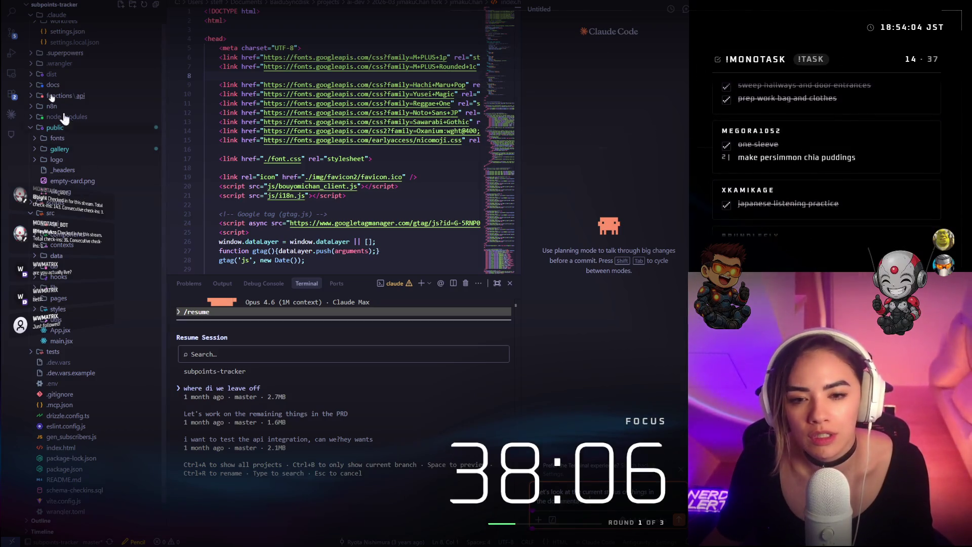
Expand the docs folder and send Claude Code a request for the documentation's current status
scroll(54, 80, up, 2)
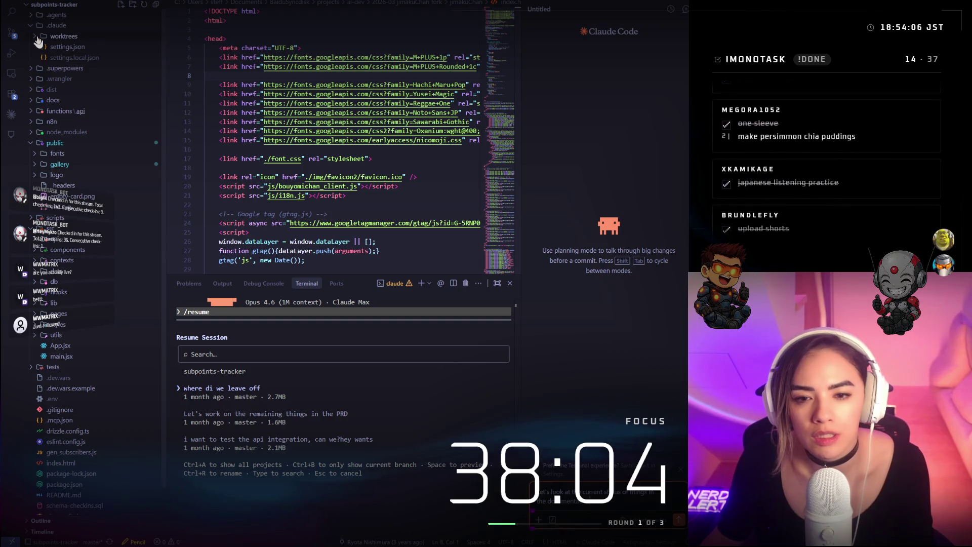
click(33, 103)
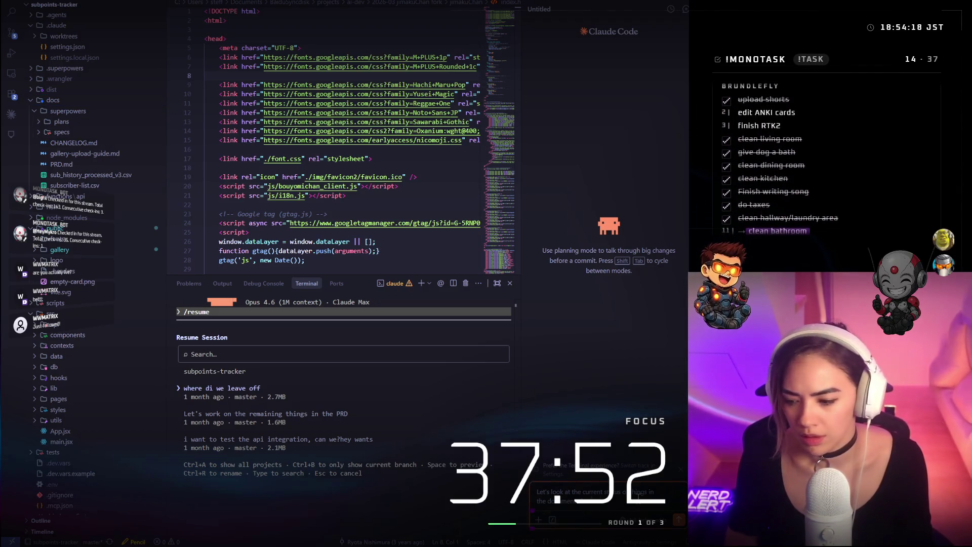
key(Return)
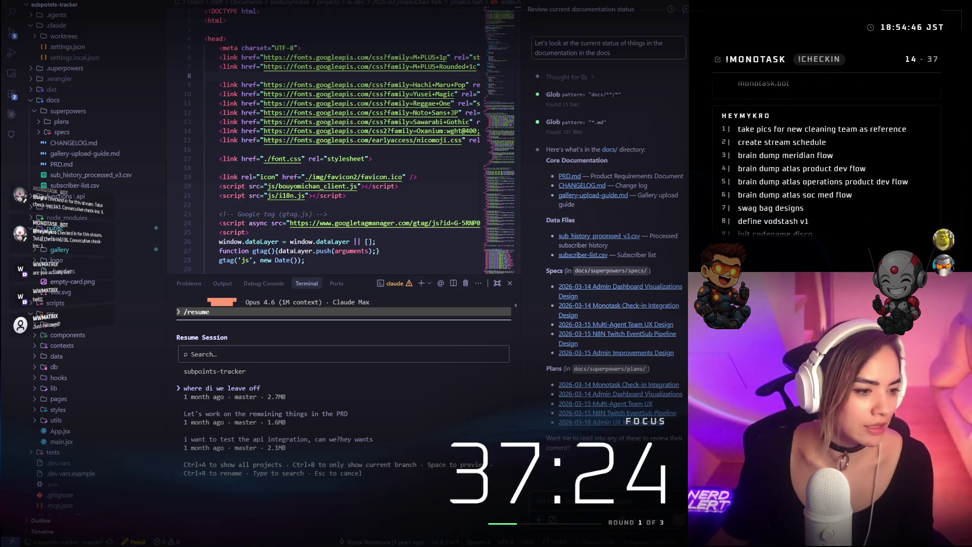
Bring up the SubPoints tracker window and show its 'Become a Runner.' page full screen
key(alt+Tab)
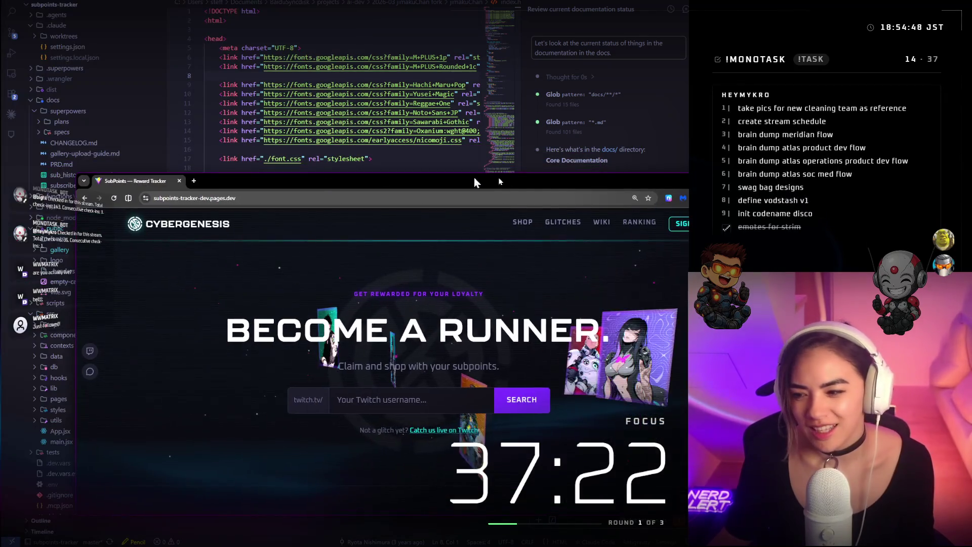
key(F11)
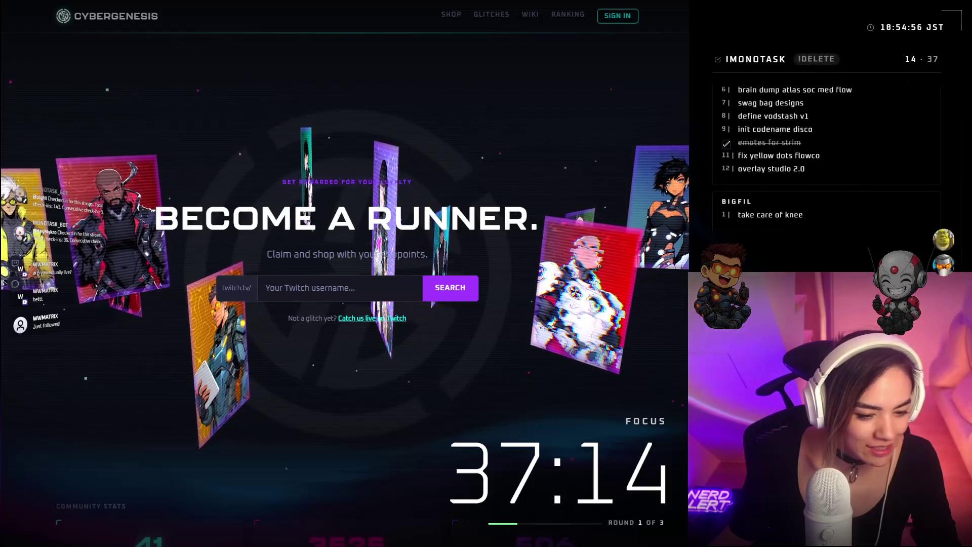
key(alt+F4)
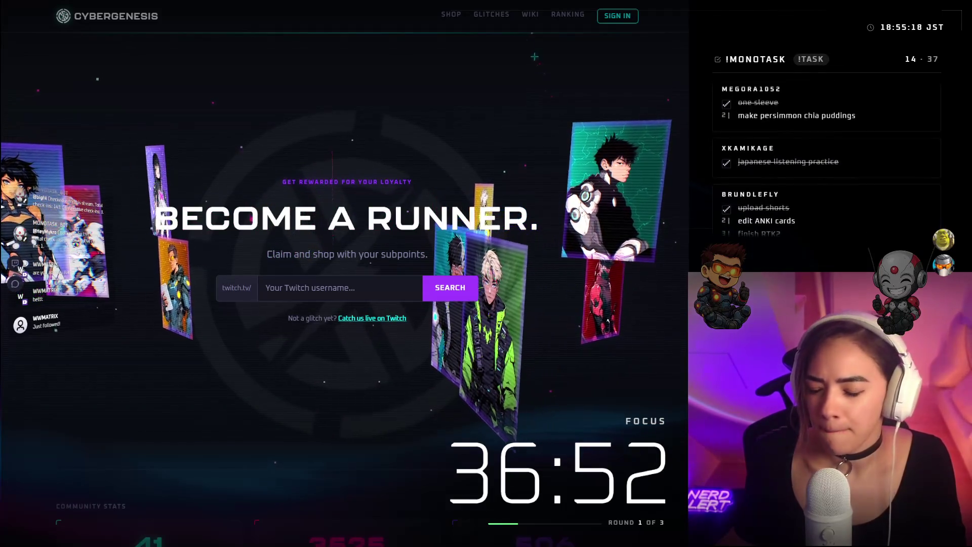
click(460, 20)
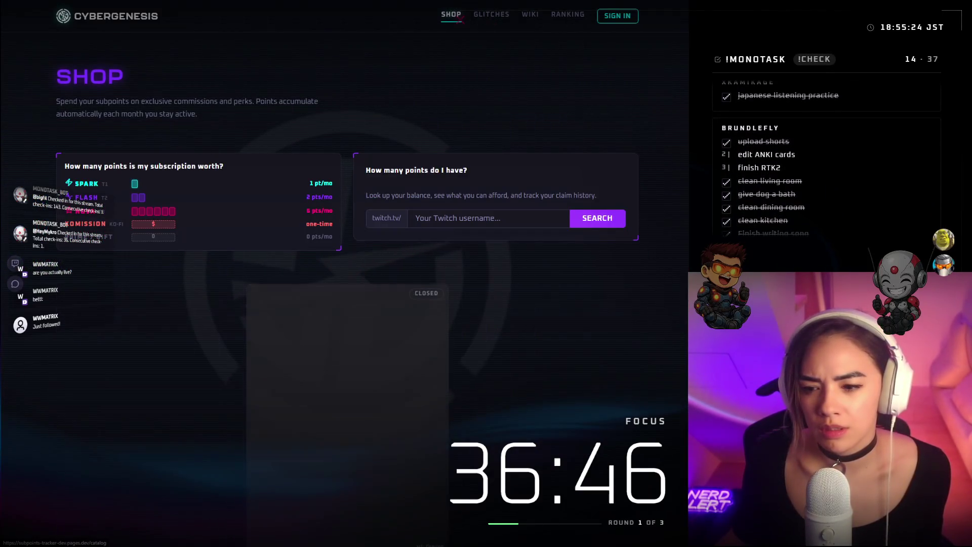
scroll(348, 289, down, 10)
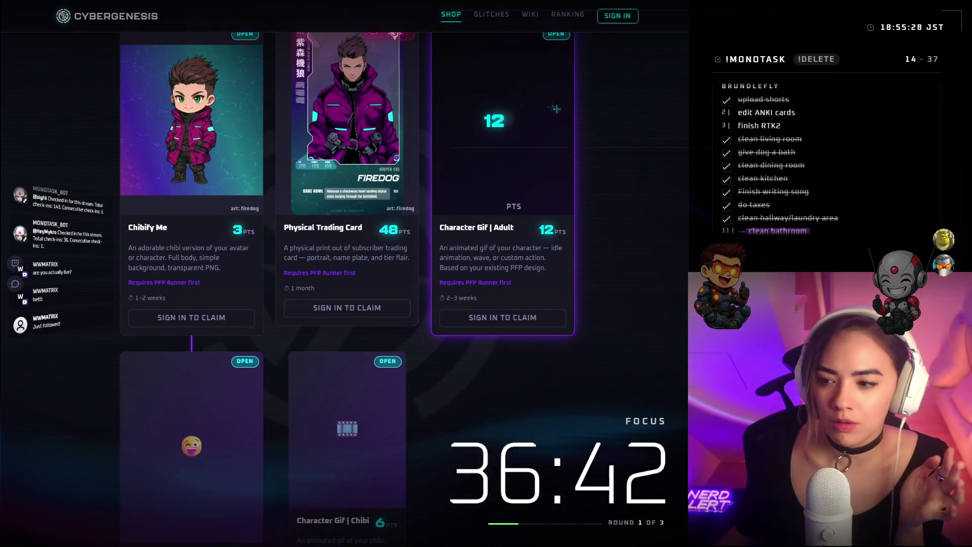
scroll(635, 81, up, 5)
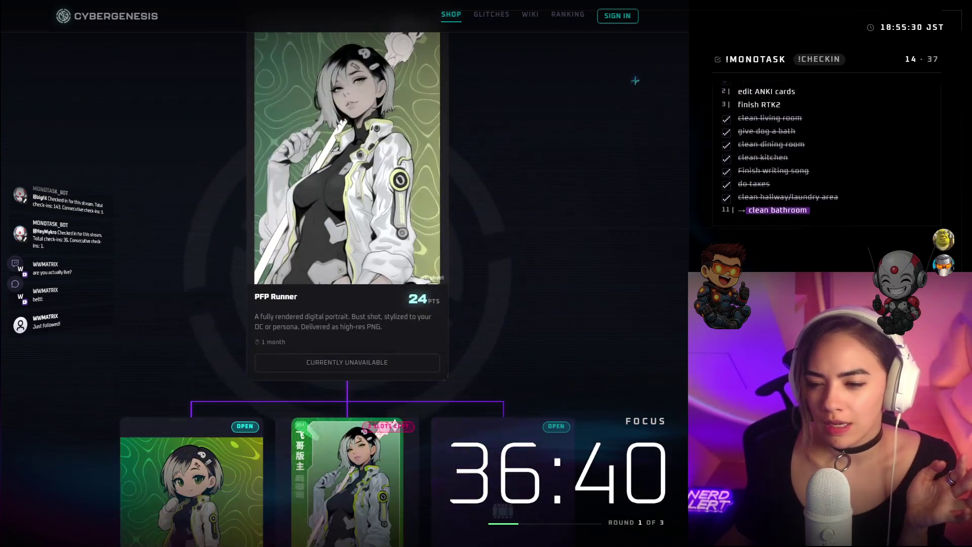
scroll(635, 80, up, 5)
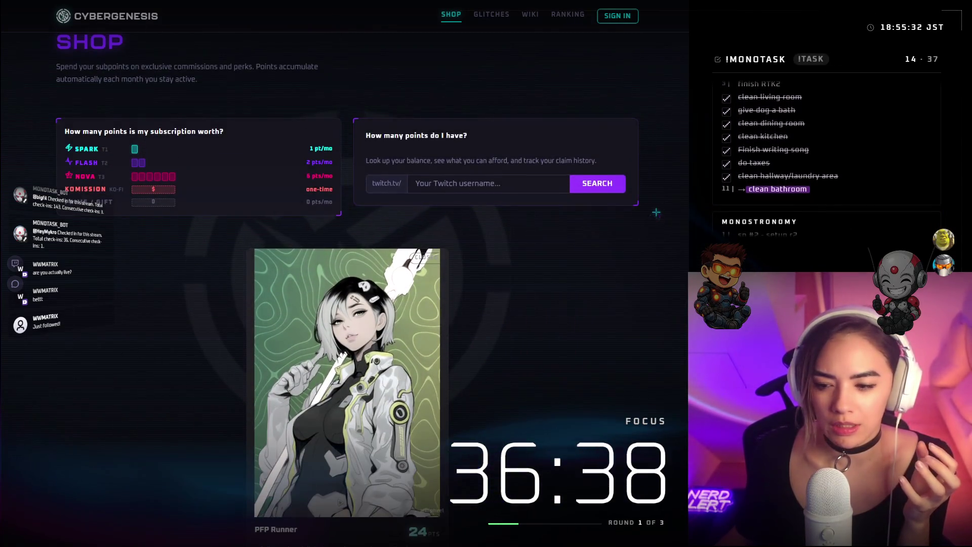
scroll(656, 212, down, 3)
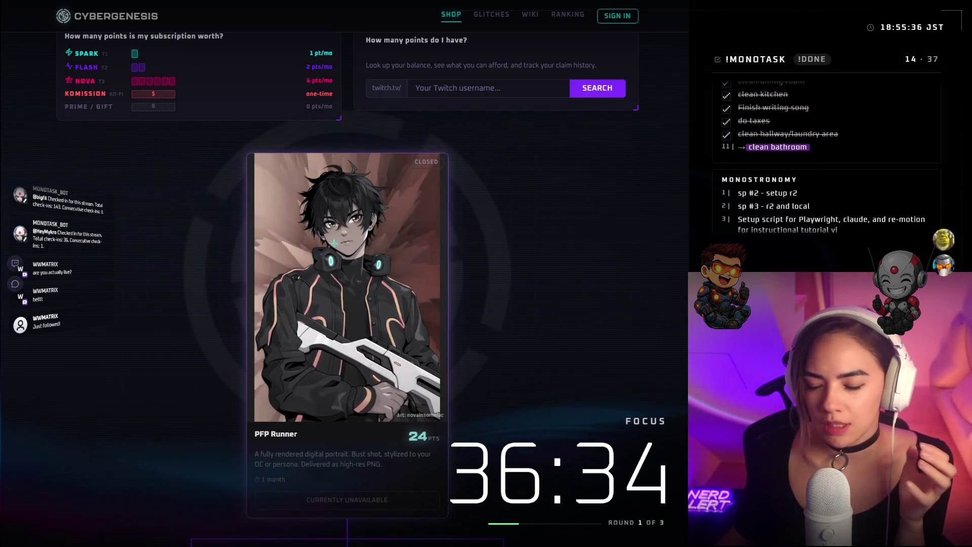
scroll(344, 240, down, 2)
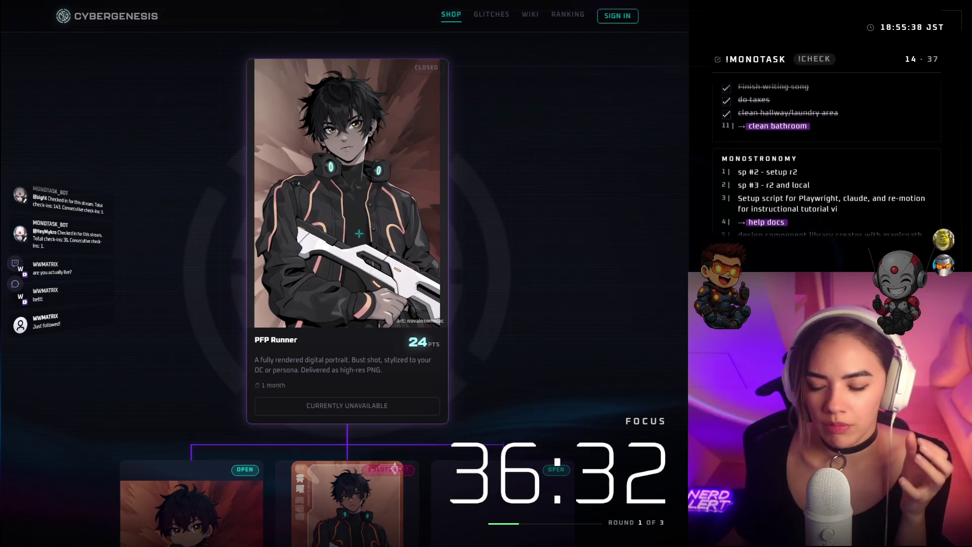
scroll(359, 234, down, 6)
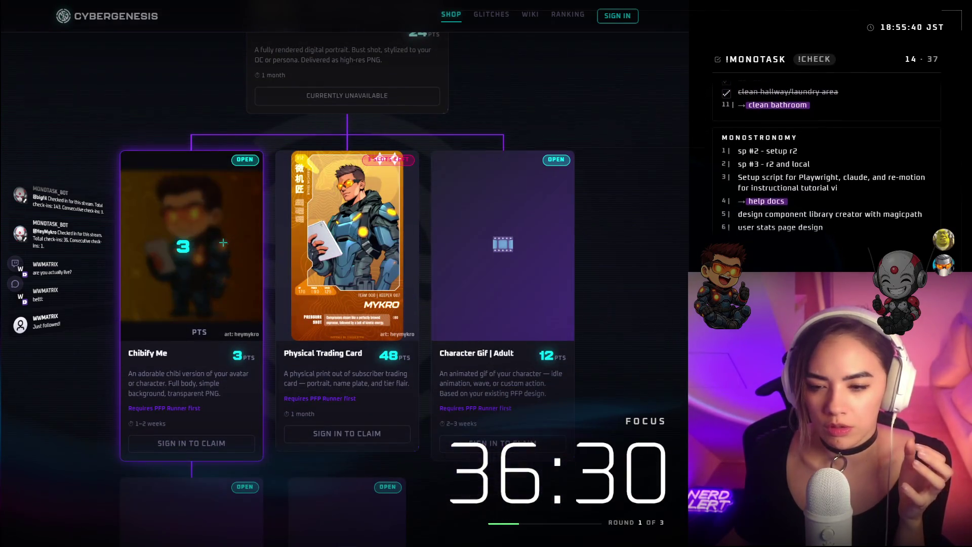
scroll(223, 243, up, 5)
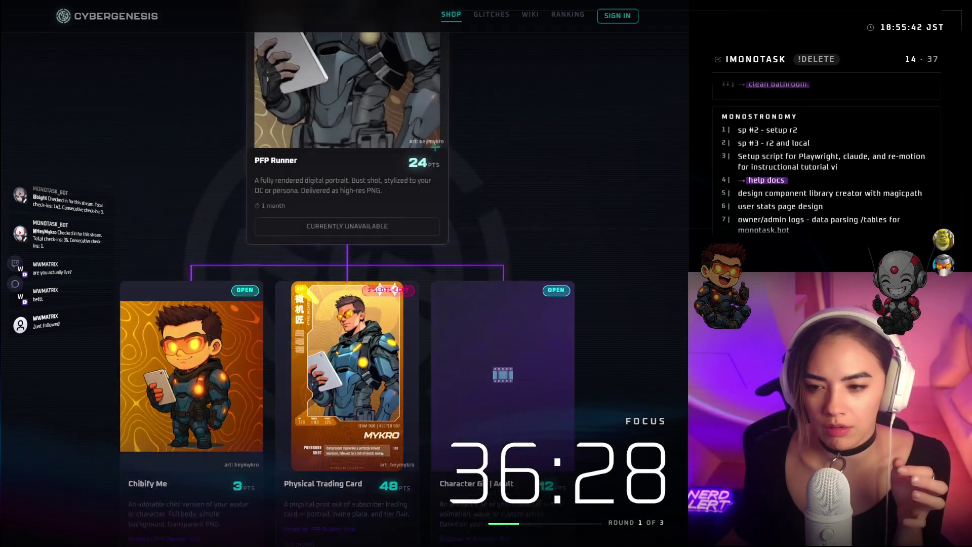
scroll(366, 172, down, 3)
scroll(366, 171, down, 1)
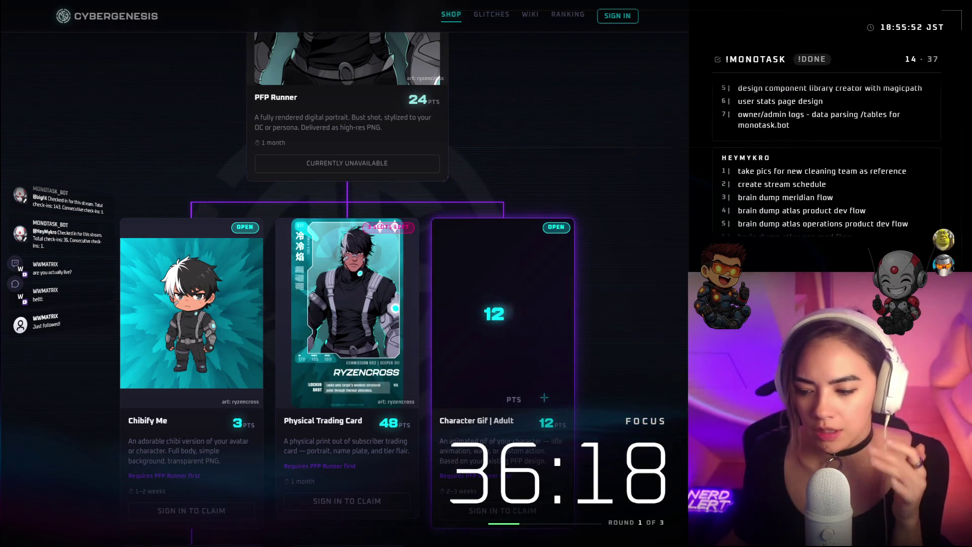
scroll(535, 369, down, 1)
scroll(534, 370, down, 2)
scroll(195, 427, down, 3)
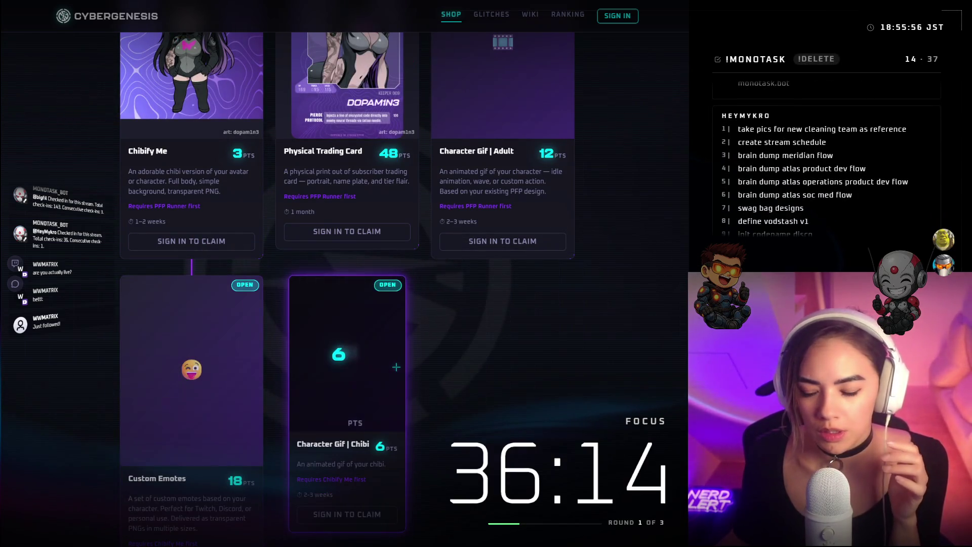
scroll(391, 364, down, 3)
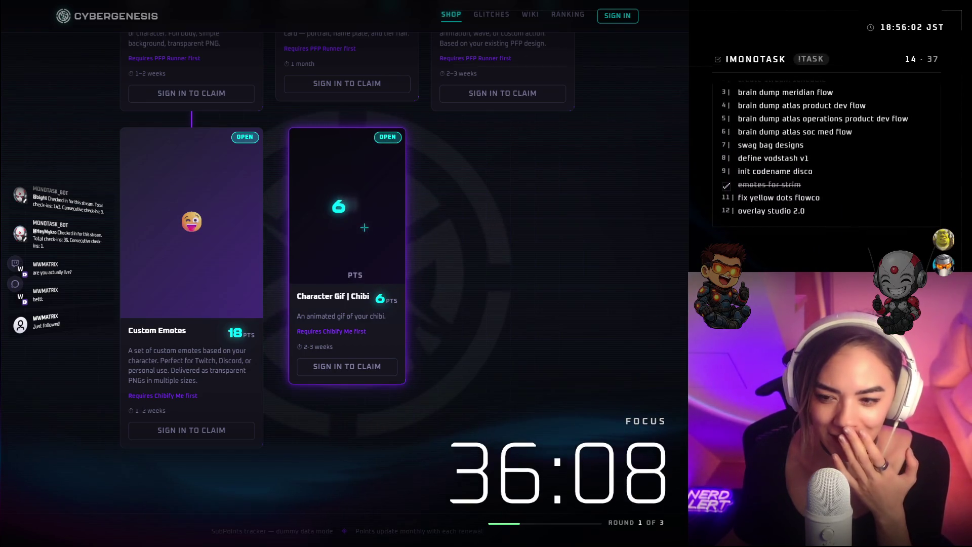
scroll(362, 243, up, 2)
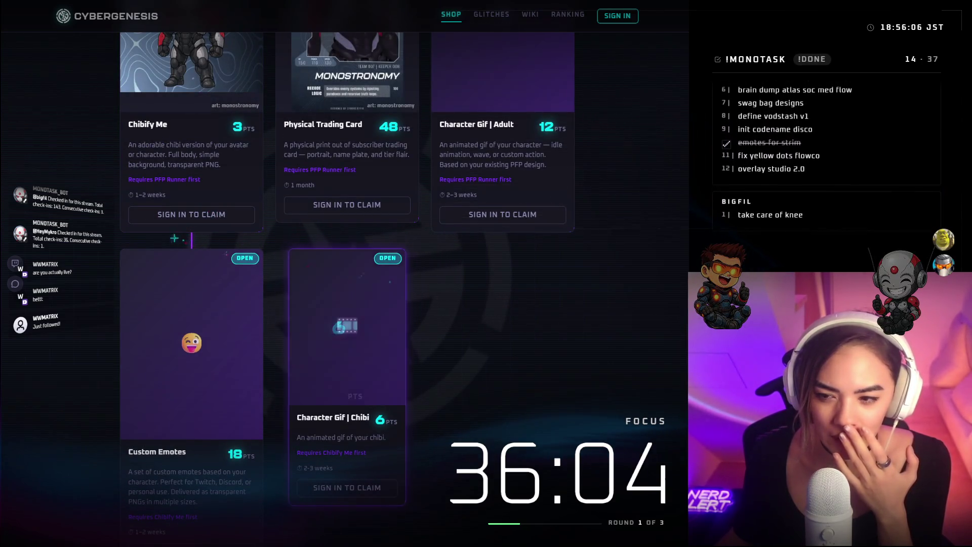
scroll(444, 333, up, 8)
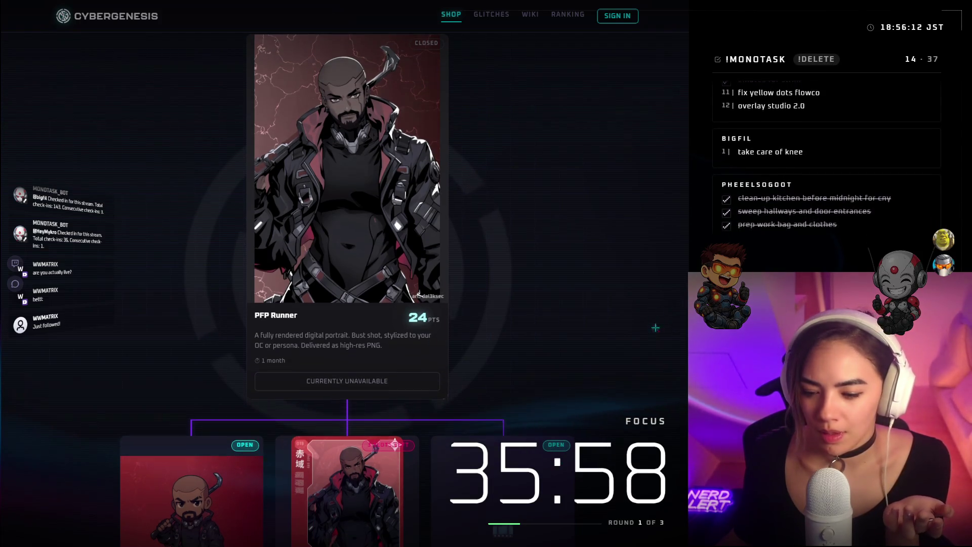
scroll(607, 293, up, 1)
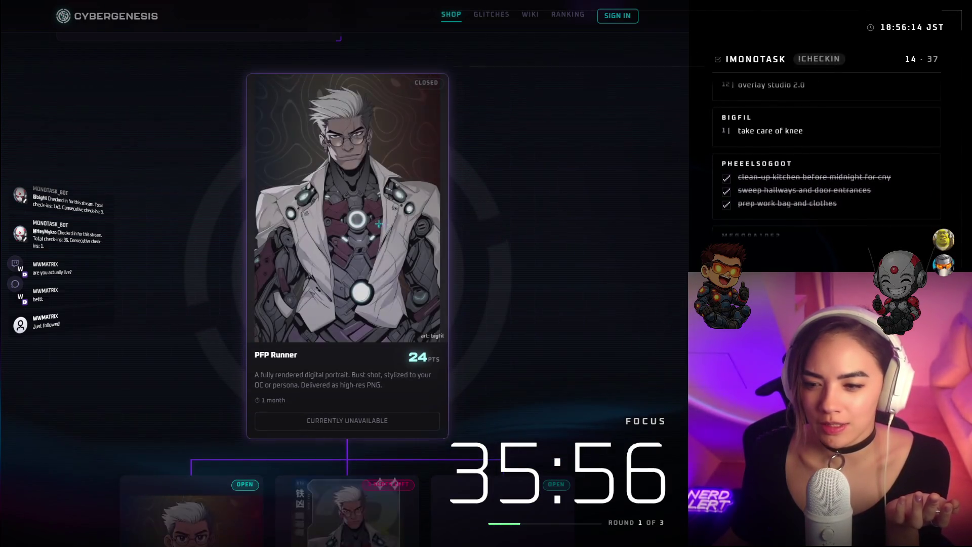
scroll(398, 226, down, 2)
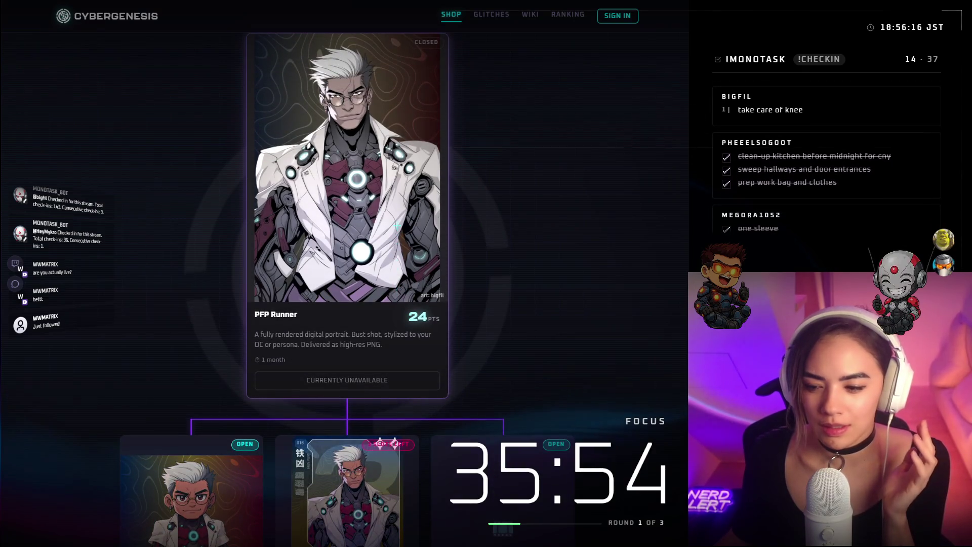
scroll(397, 226, down, 3)
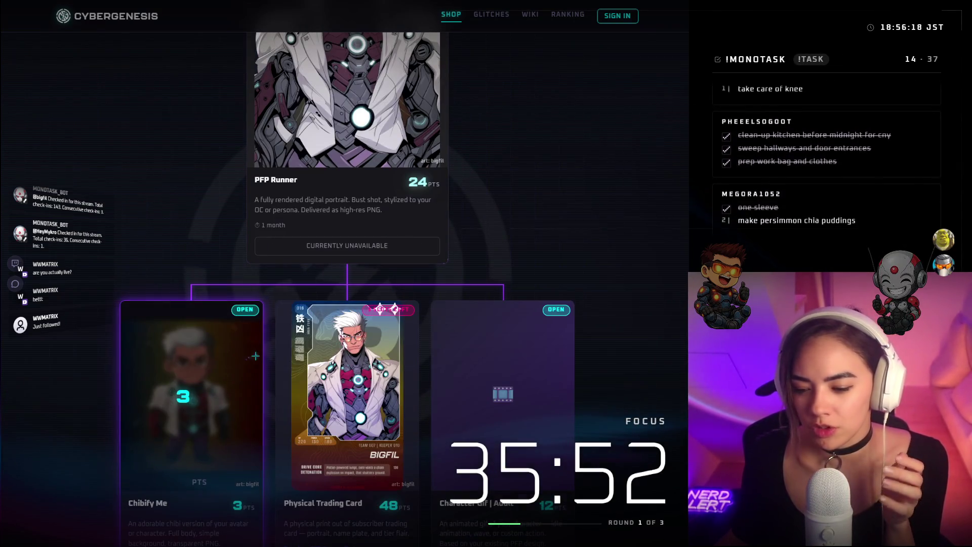
scroll(406, 393, down, 3)
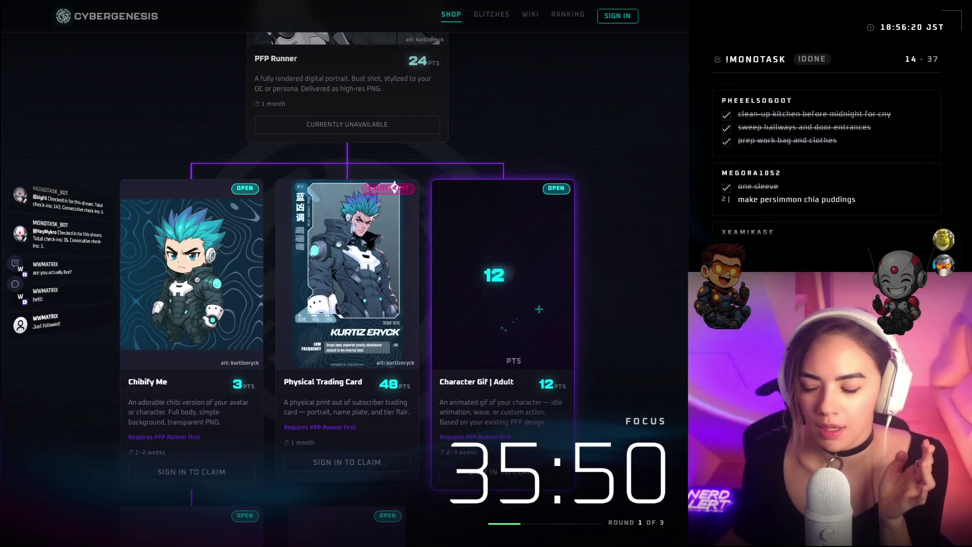
scroll(602, 309, down, 3)
scroll(602, 309, down, 3)
scroll(603, 309, up, 15)
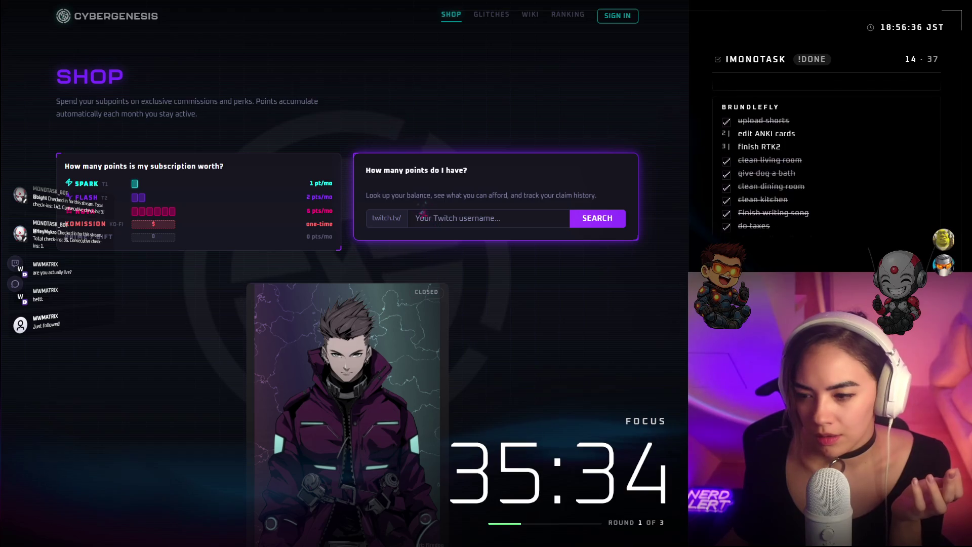
click(422, 217)
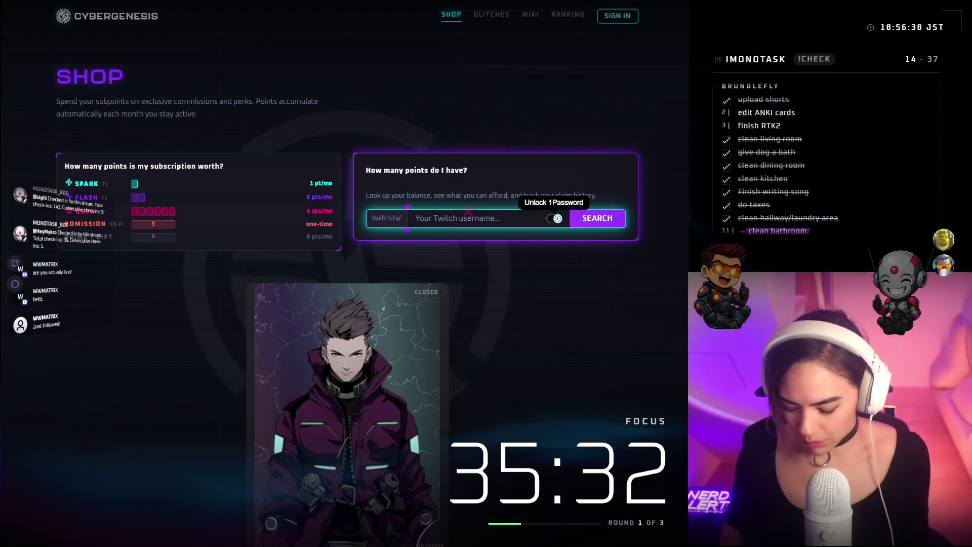
text(mopn)
key(BackSpace)
key(BackSpace)
text(nostronomy)
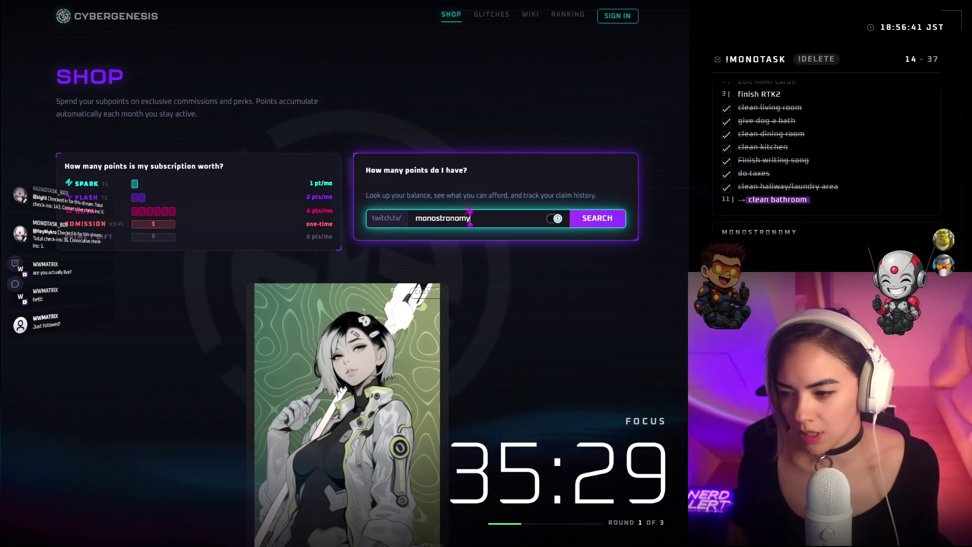
key(Return)
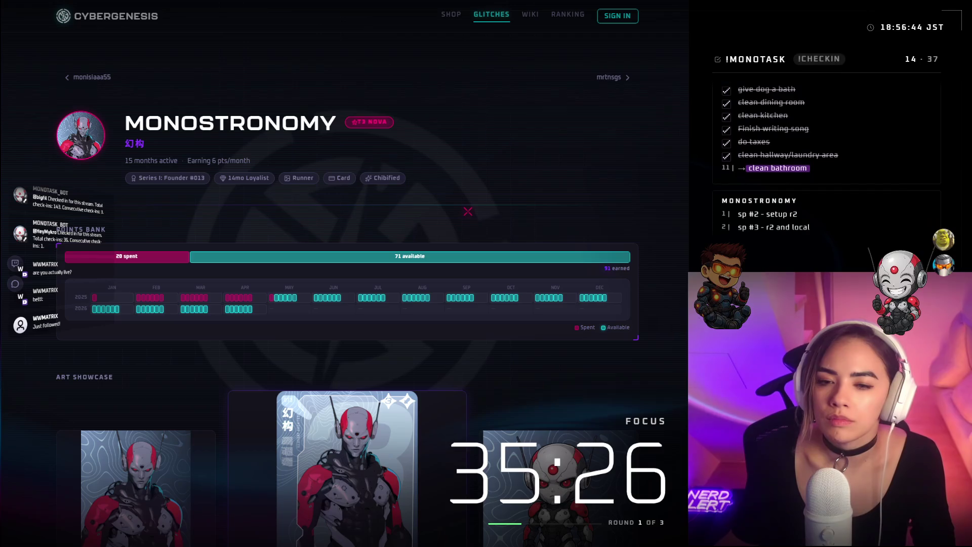
scroll(468, 211, down, 5)
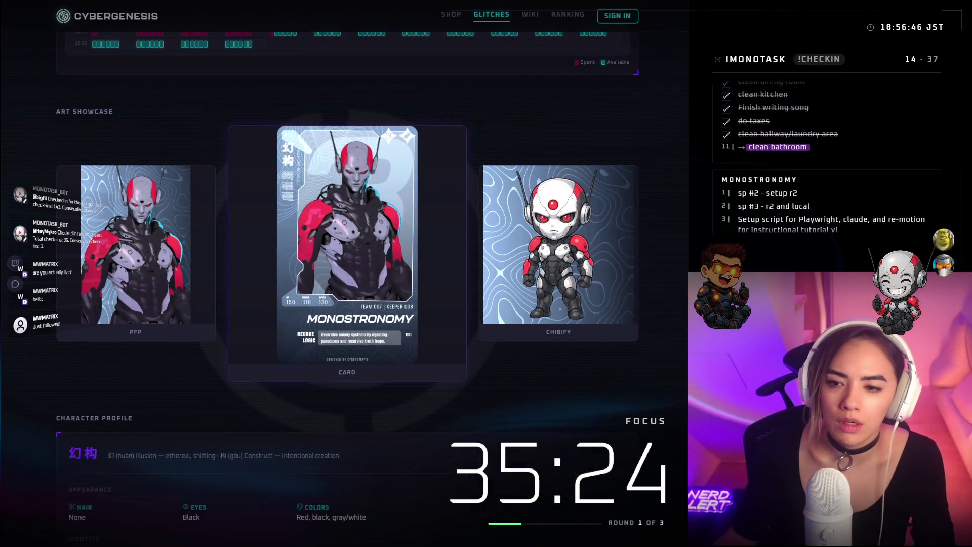
key(alt+Left)
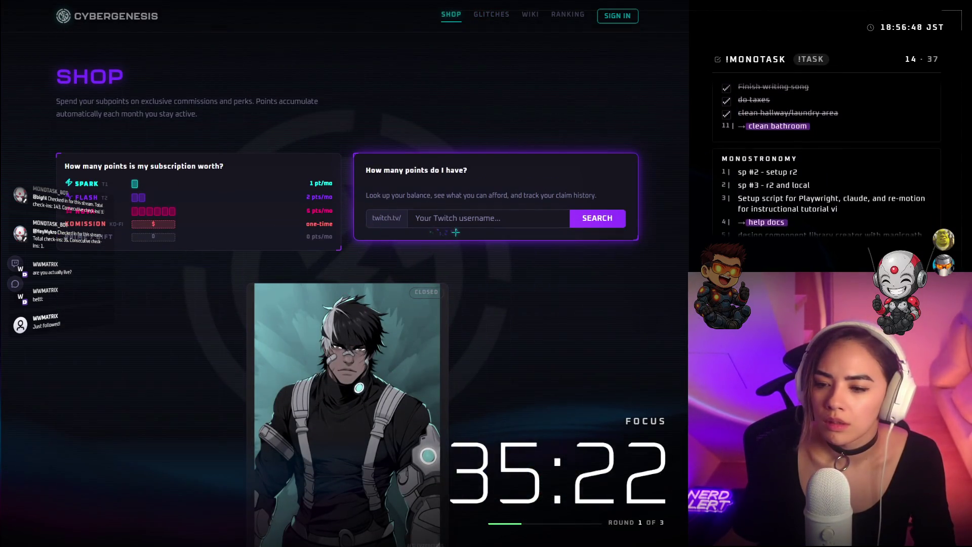
scroll(560, 349, down, 9)
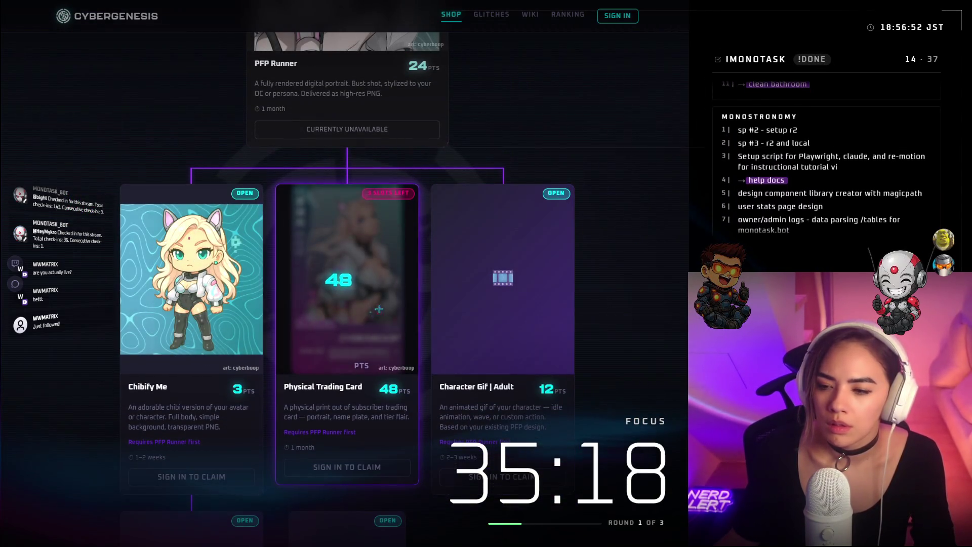
scroll(379, 309, down, 4)
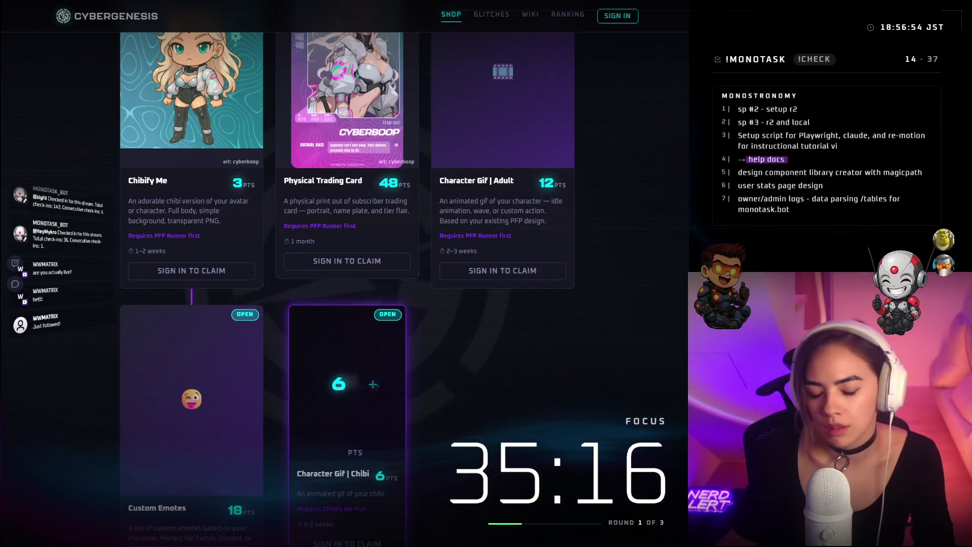
scroll(373, 383, down, 3)
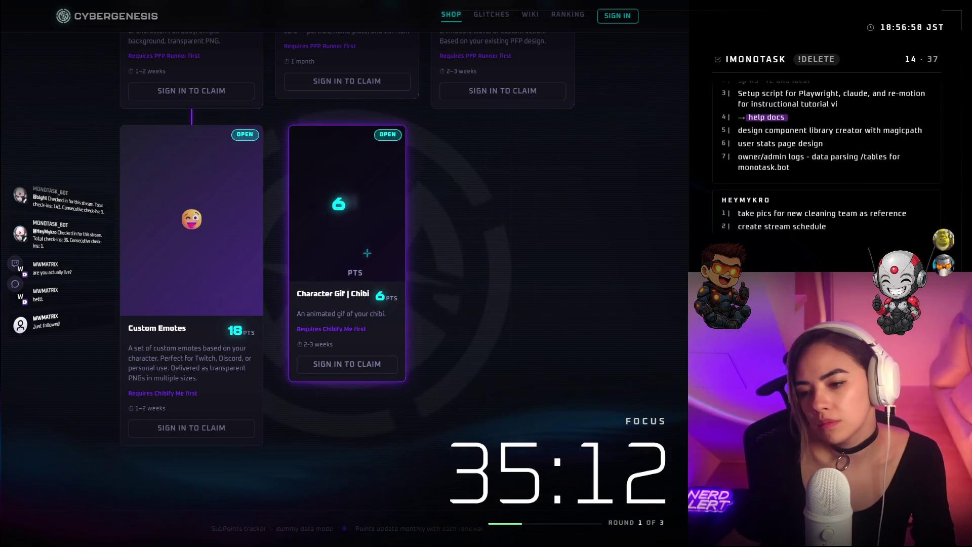
drag(367, 254, 138, 131)
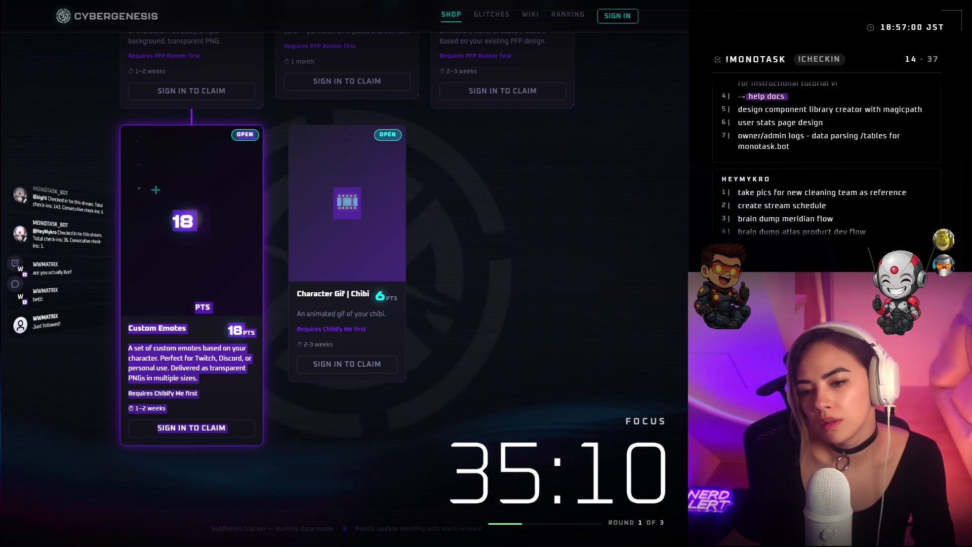
click(464, 196)
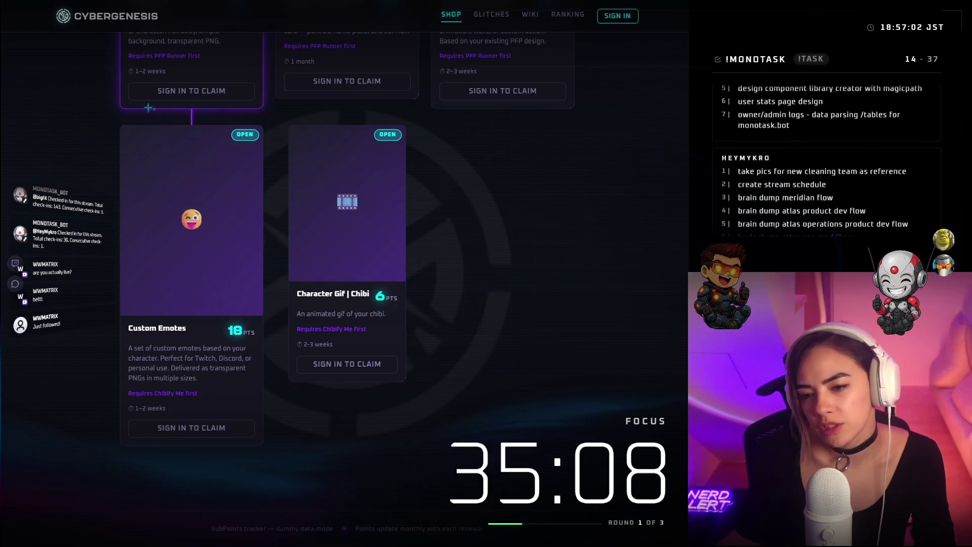
scroll(448, 208, up, 2)
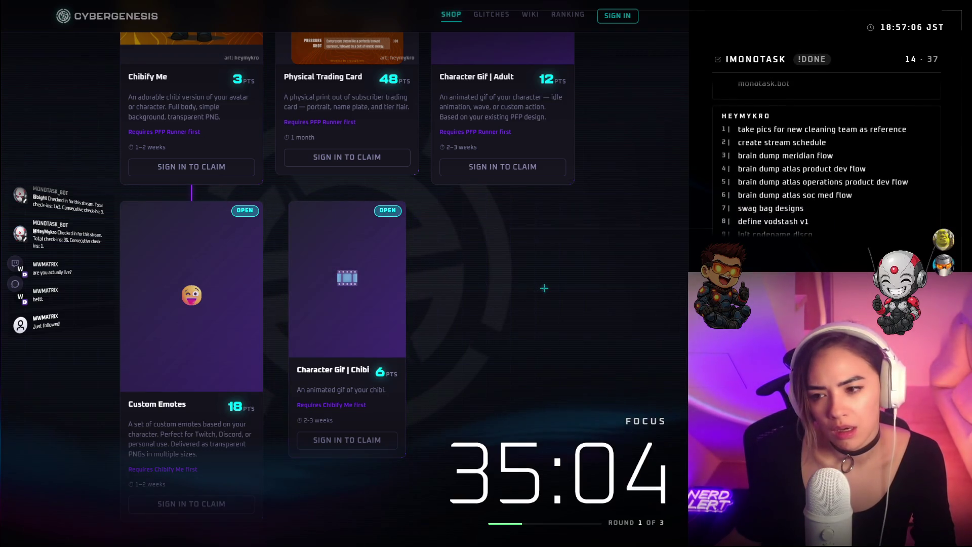
scroll(544, 286, up, 10)
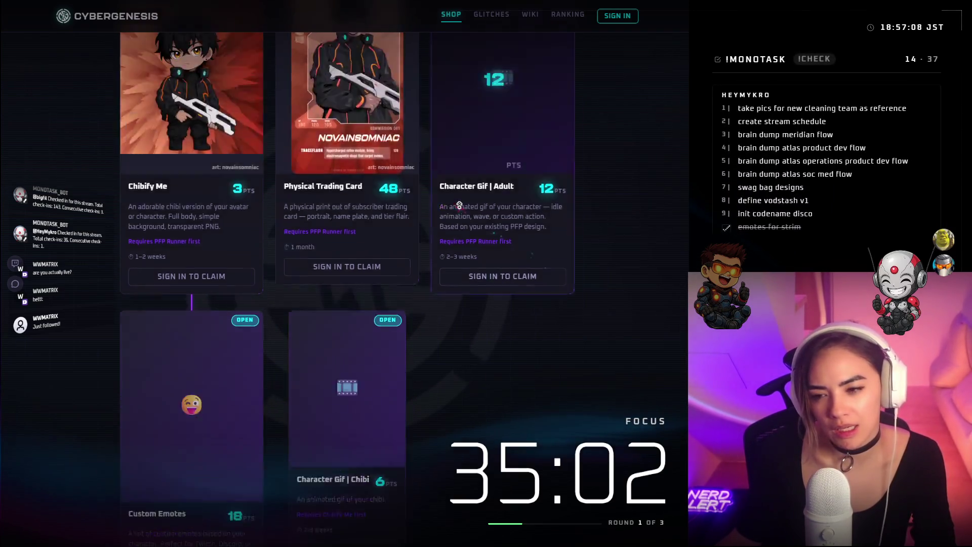
scroll(608, 354, down, 3)
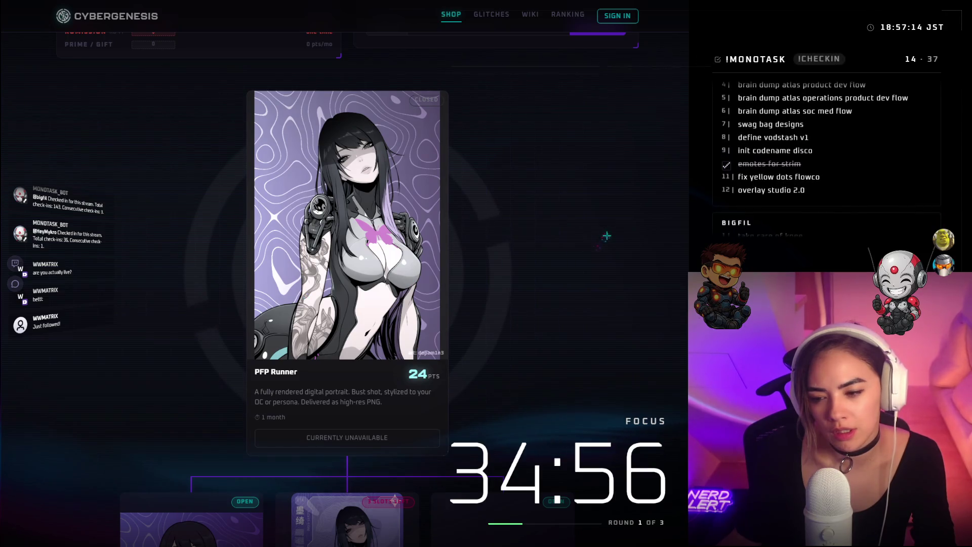
scroll(606, 235, down, 5)
scroll(637, 266, down, 5)
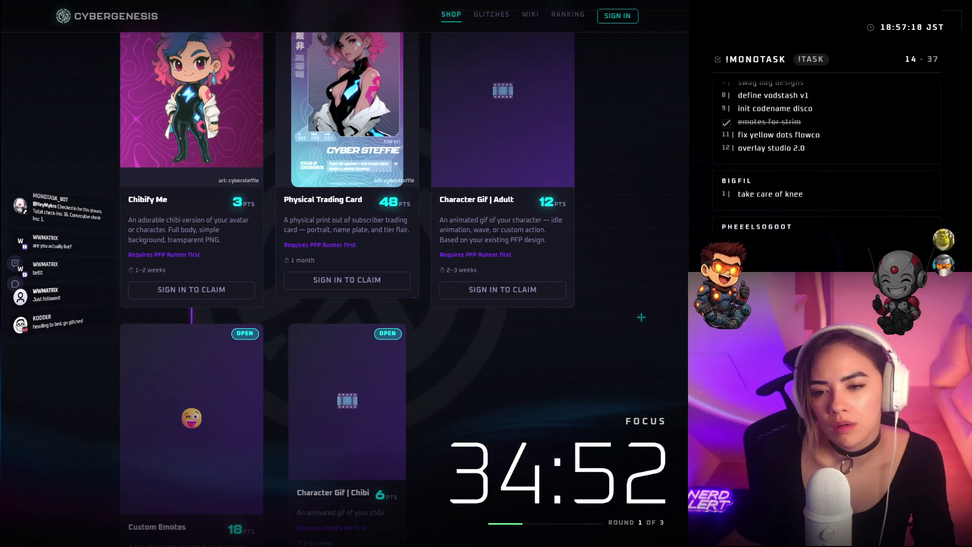
scroll(641, 317, up, 7)
scroll(627, 366, down, 7)
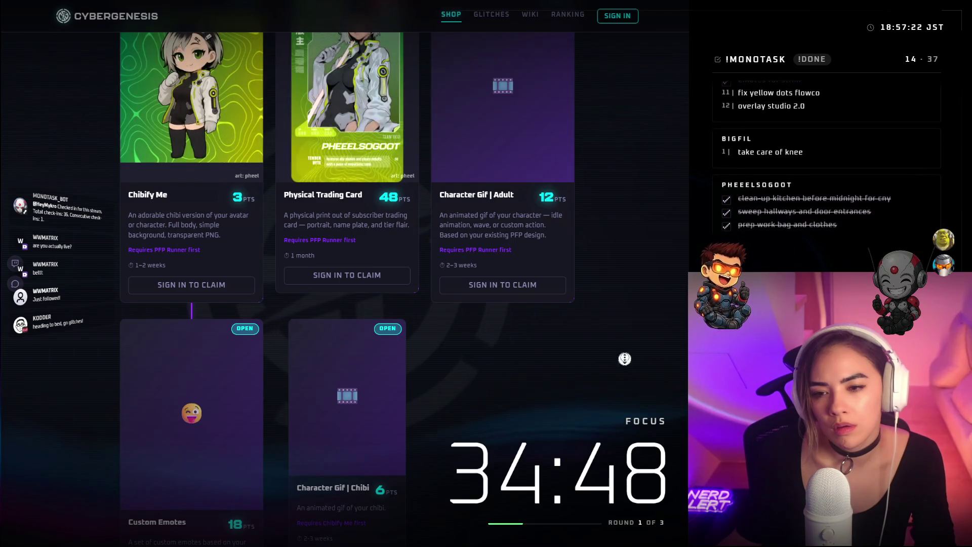
scroll(623, 349, up, 3)
scroll(619, 320, up, 10)
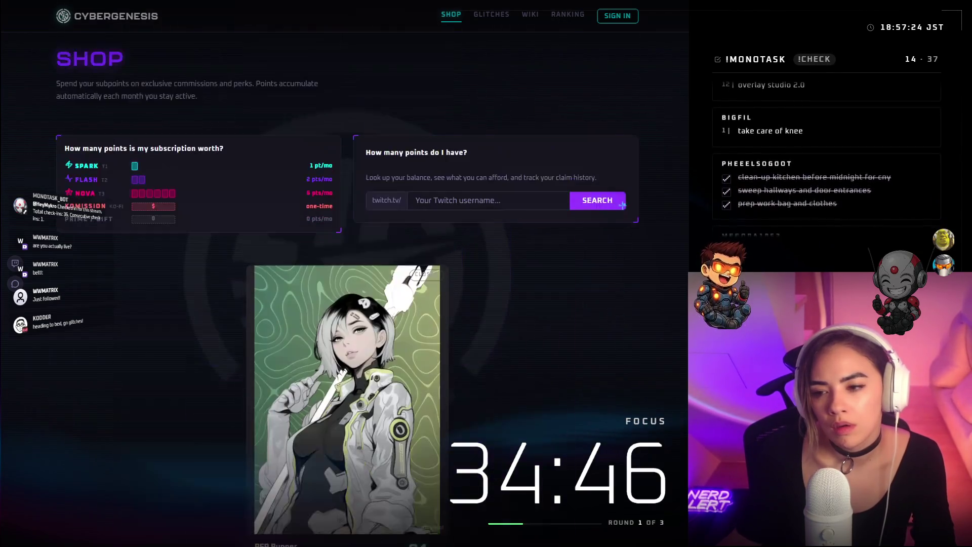
scroll(630, 311, down, 3)
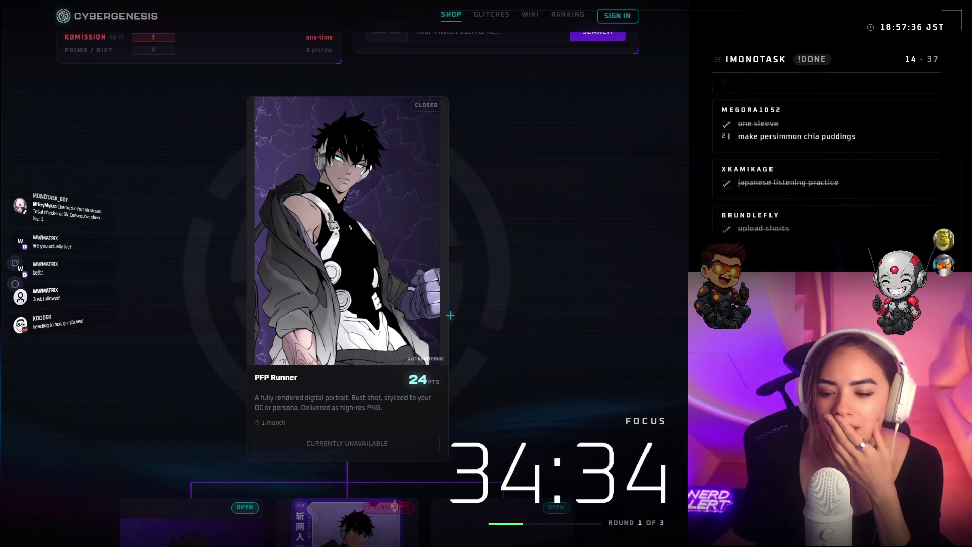
scroll(451, 315, down, 2)
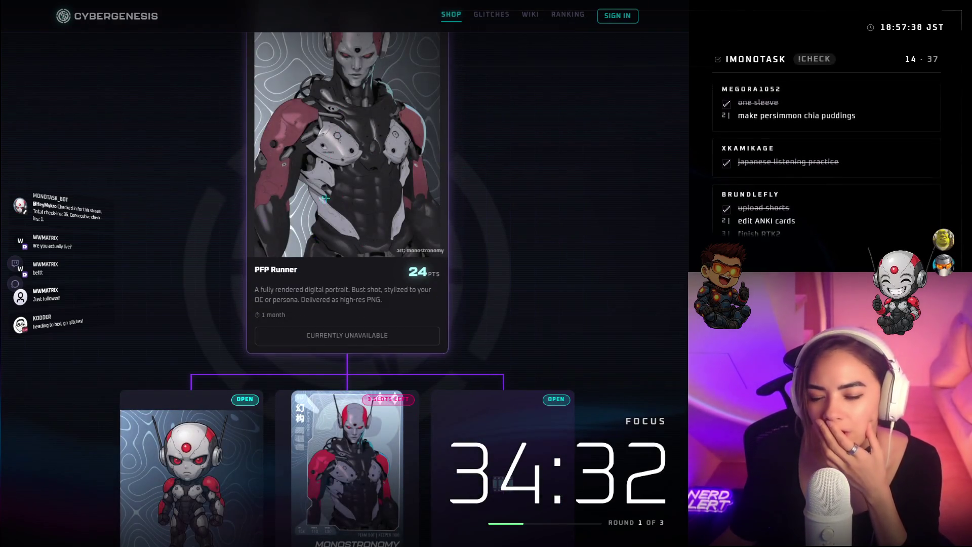
scroll(325, 198, down, 4)
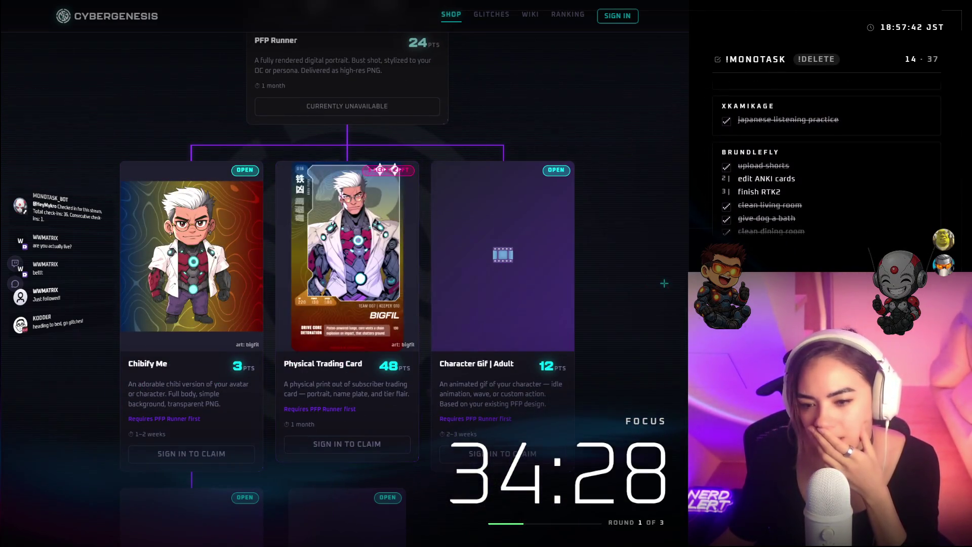
scroll(257, 384, up, 2)
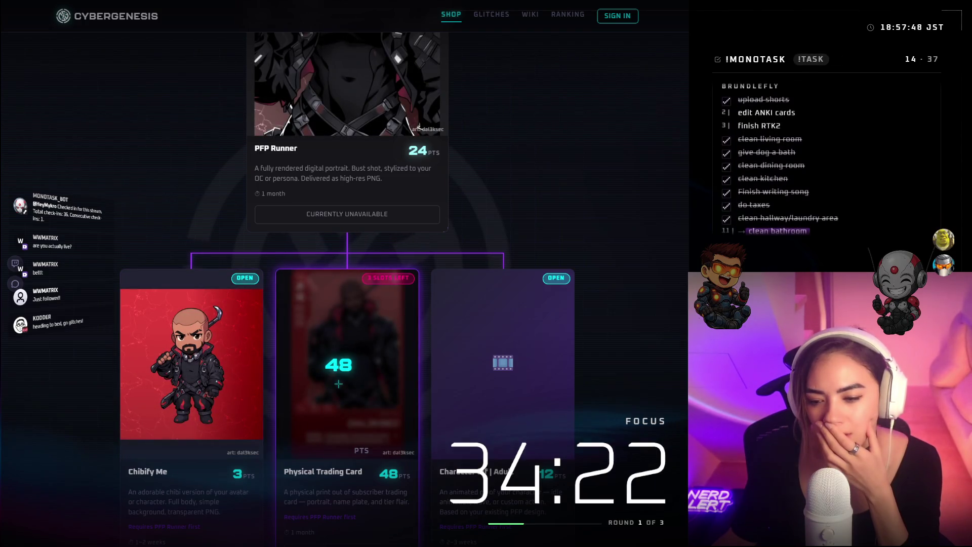
scroll(385, 380, down, 4)
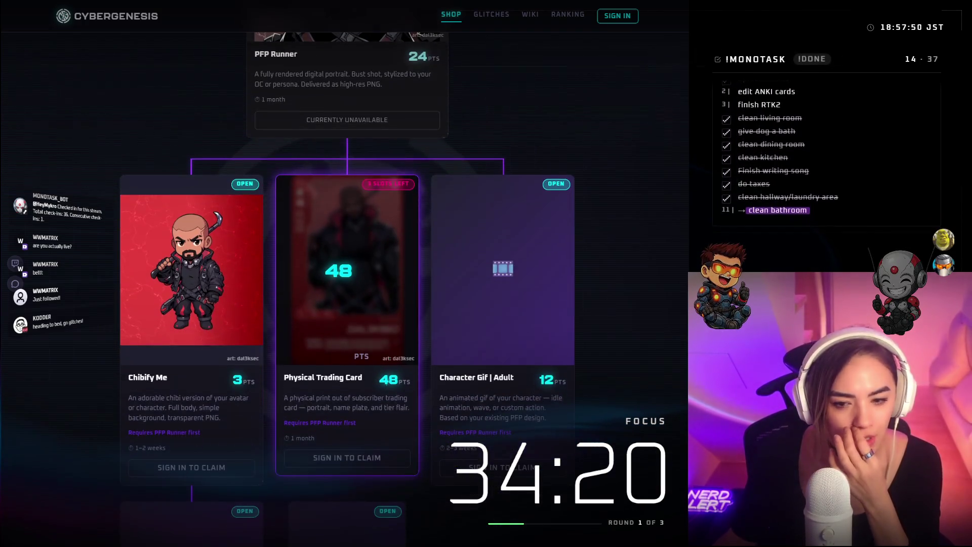
scroll(391, 374, down, 1)
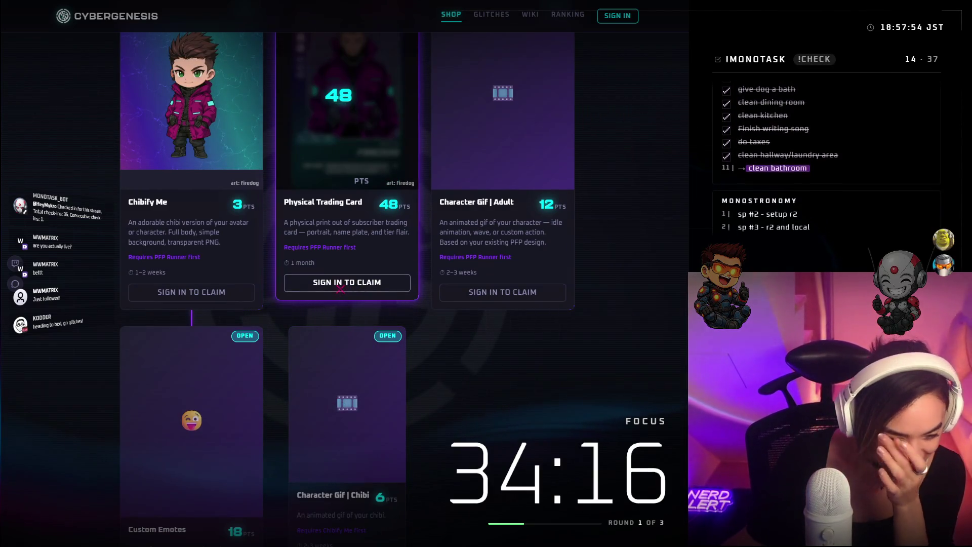
scroll(341, 288, up, 5)
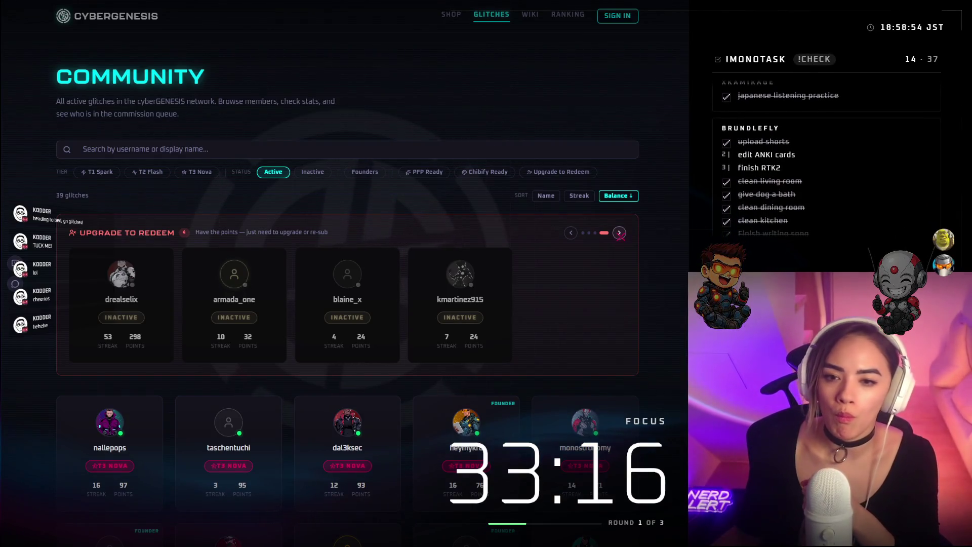
Return to the 'Become a Runner.' home page with the Twitch username search via the CYBERGENESIS logo
click(93, 11)
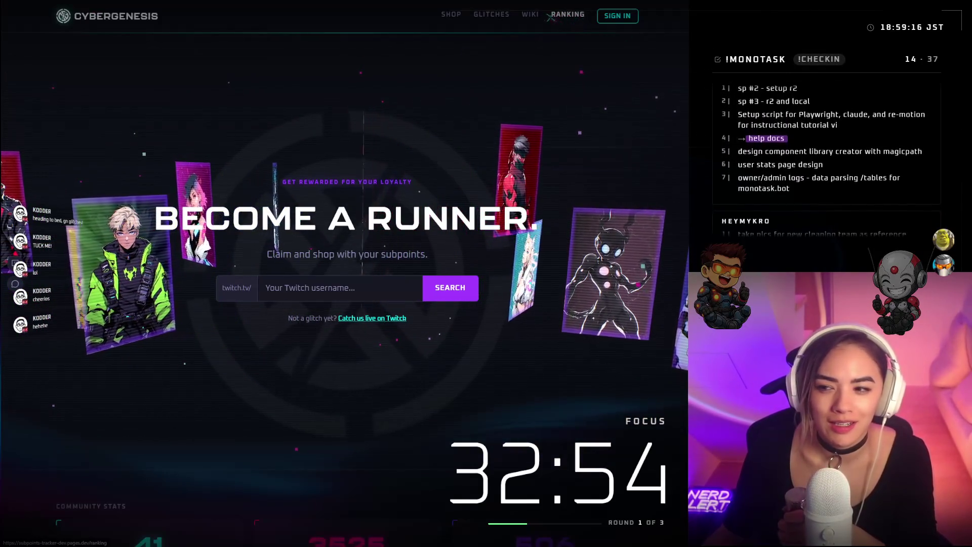
Open the Runners Wiki gallery of 25 PFP pieces with founders and inactive runners
click(530, 14)
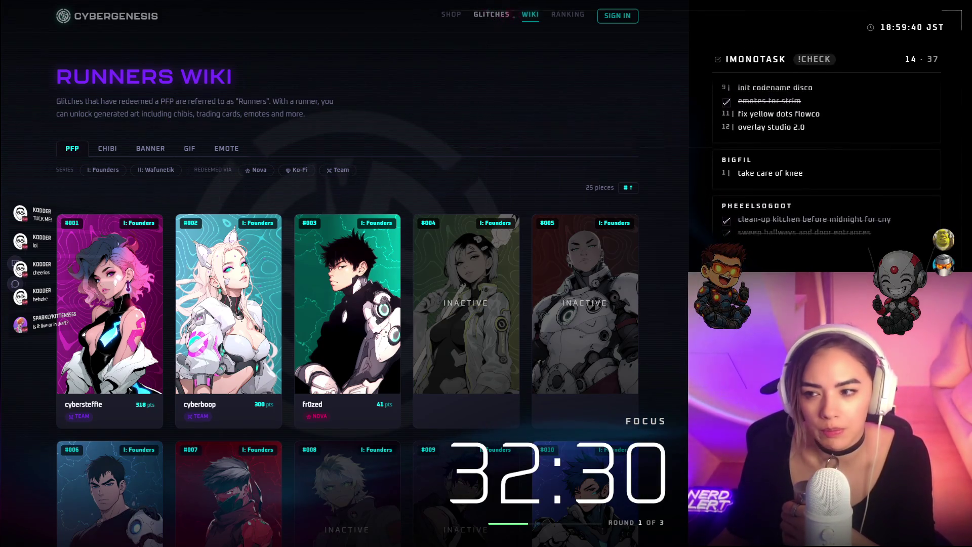
Open the Ranking page of top glitches by streak, led by exhale33 at 56 months
click(556, 19)
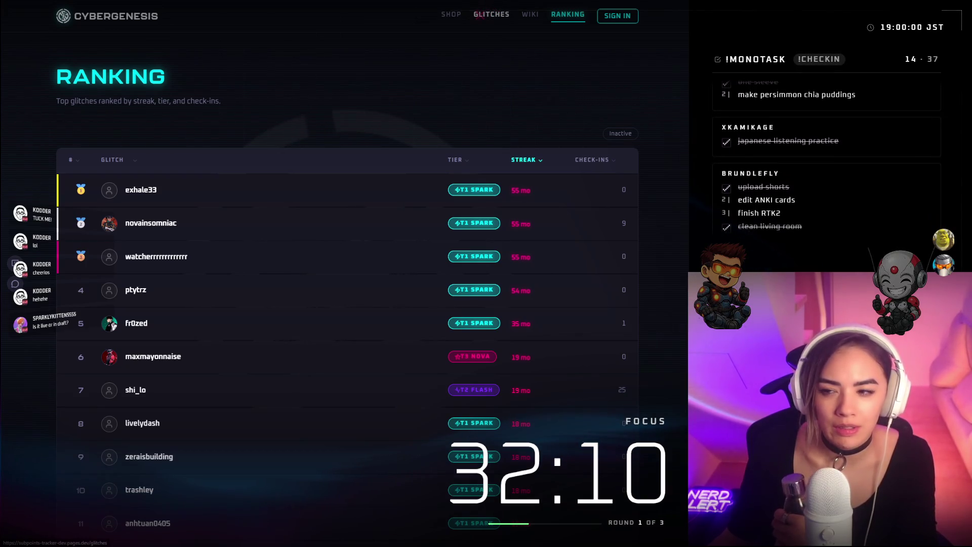
Navigate back to the WIKI page from the top navigation
click(531, 14)
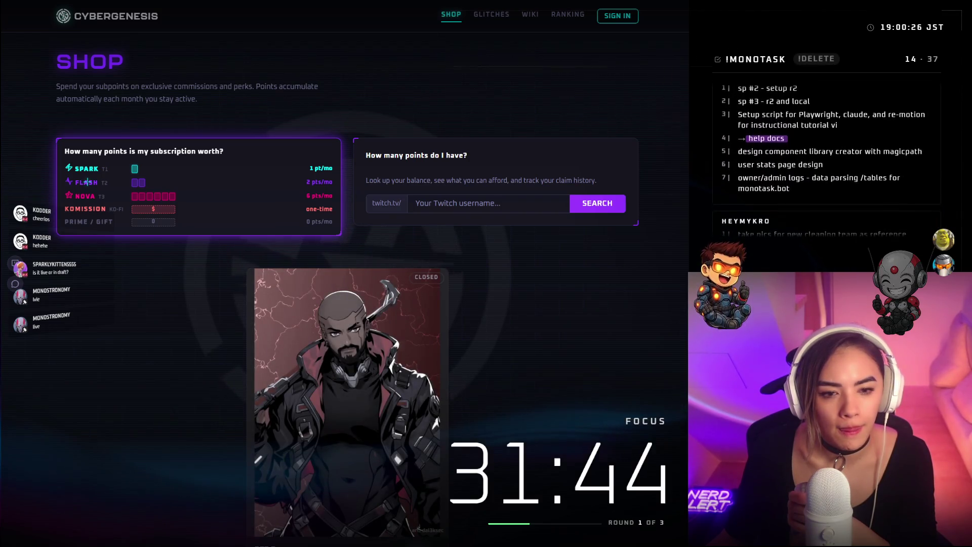
Go back to the 'Become a Runner.' home page and focus the empty Twitch username search
key(alt+Left)
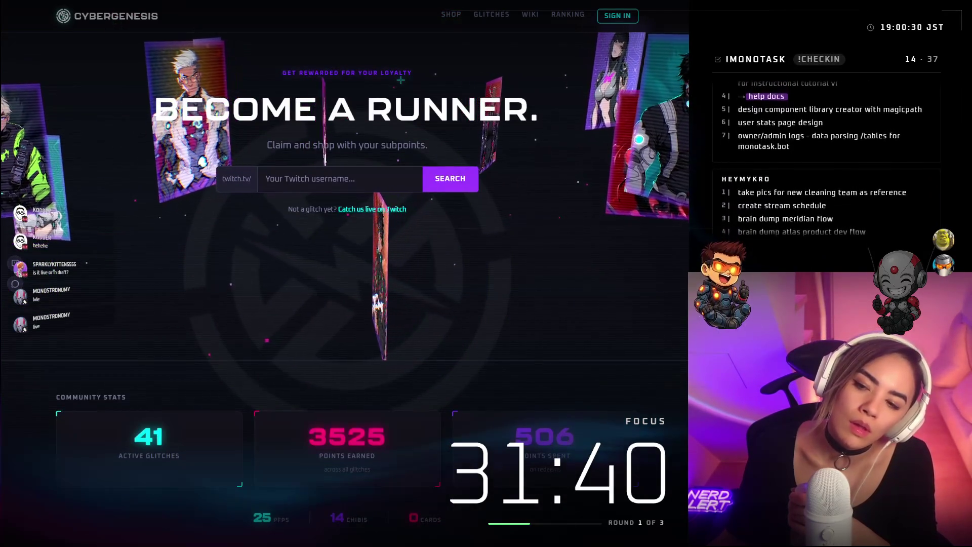
scroll(400, 78, up, 2)
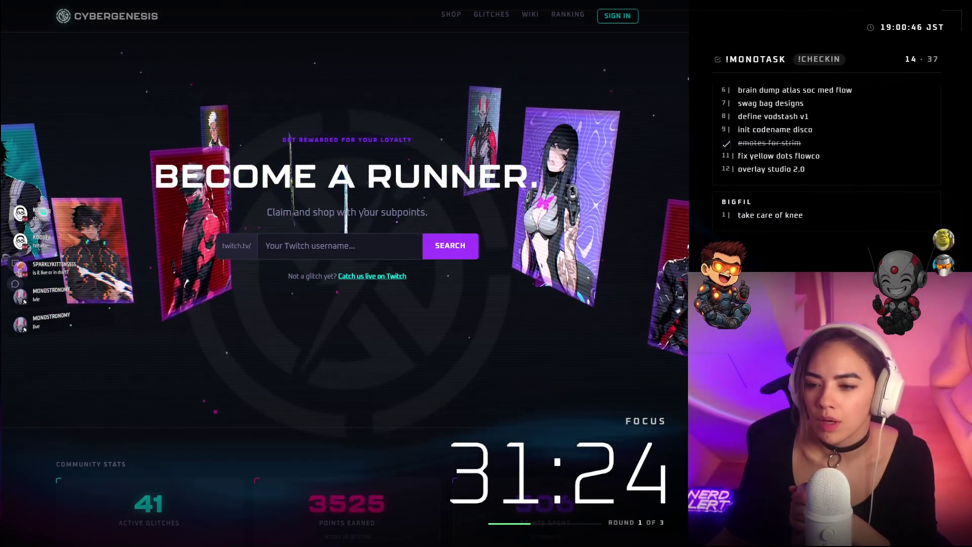
scroll(344, 231, up, 1)
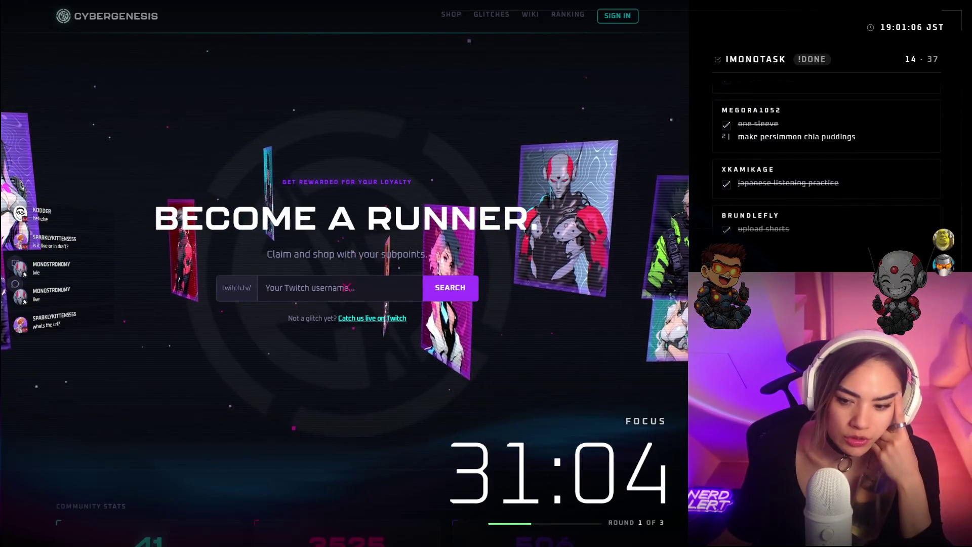
click(345, 288)
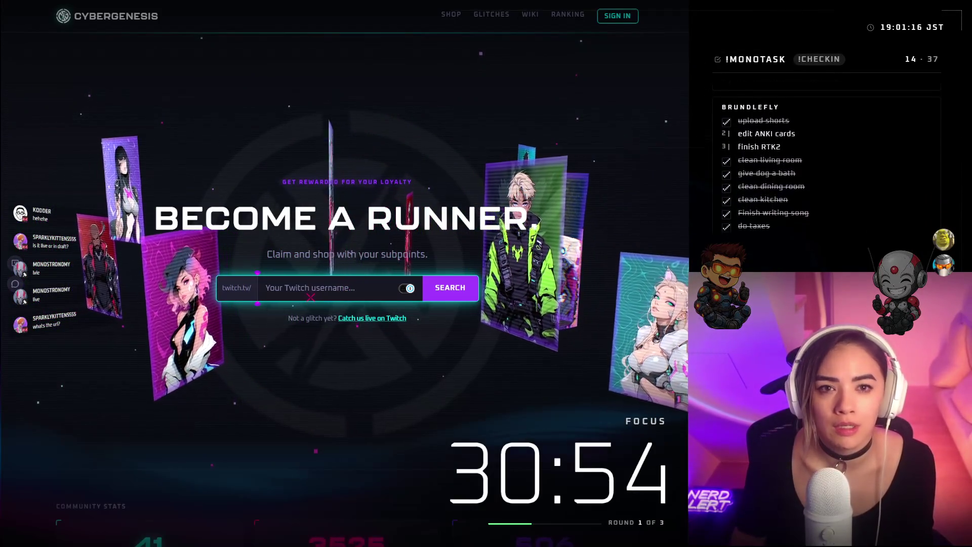
Look up a viewer's Twitch username and review their T1 Spark profile with 21 points available
text(brundlefly)
text(kodder)
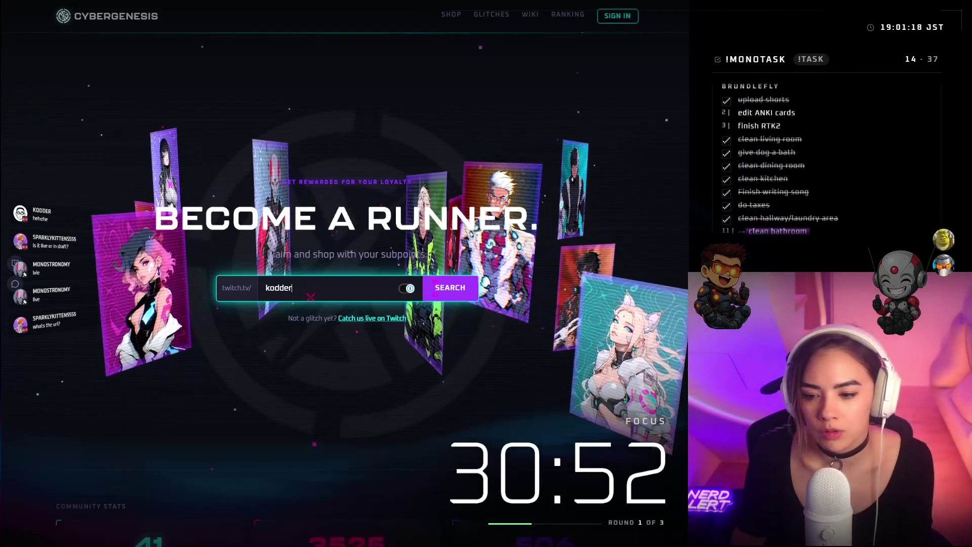
key(Return)
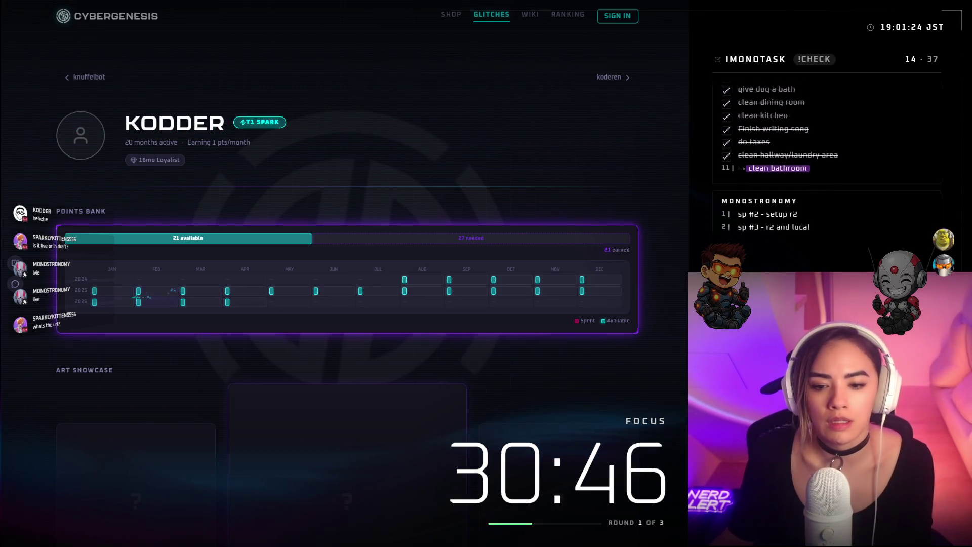
scroll(359, 304, down, 4)
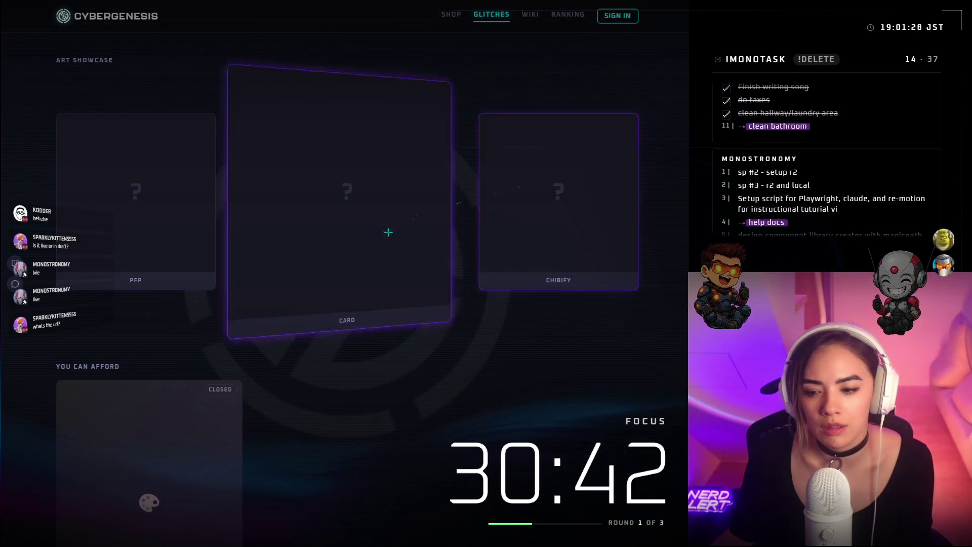
scroll(228, 400, down, 10)
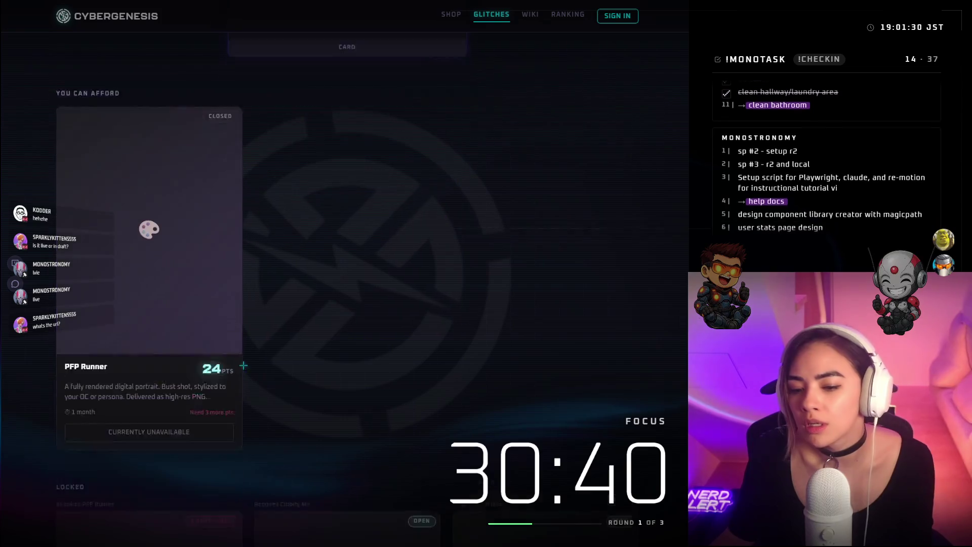
scroll(251, 336, down, 3)
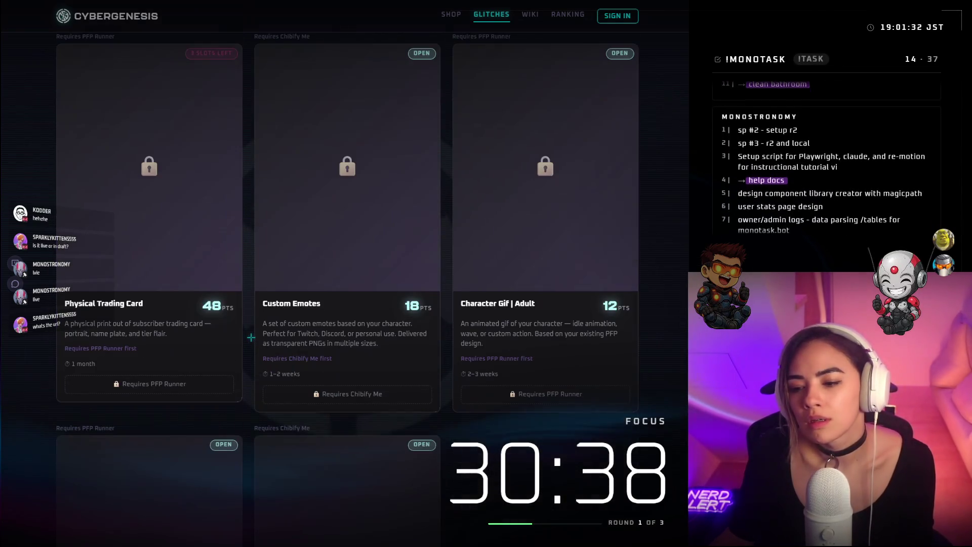
scroll(251, 338, down, 5)
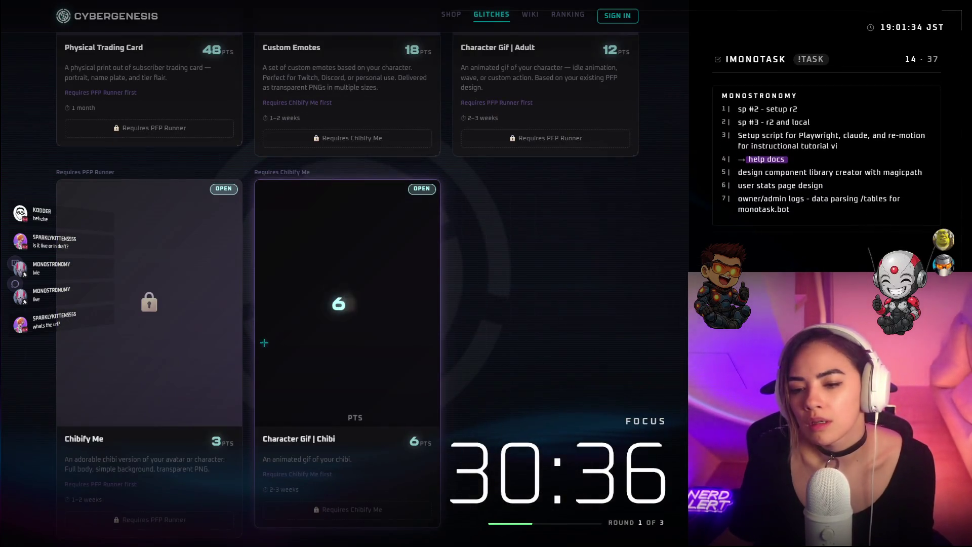
scroll(312, 112, up, 20)
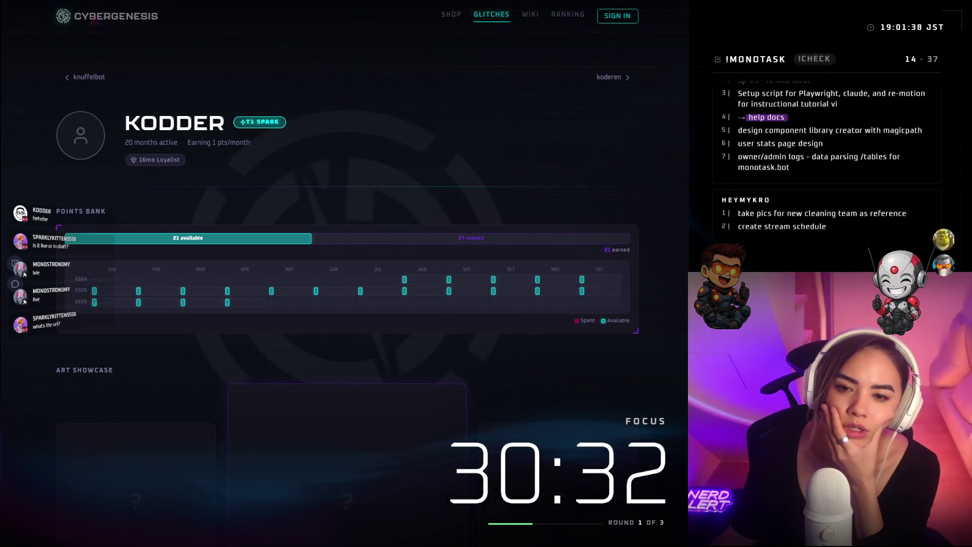
Return home to Community Stats showing 41 active glitches, 3525 points earned and 506 spent
key(alt+Left)
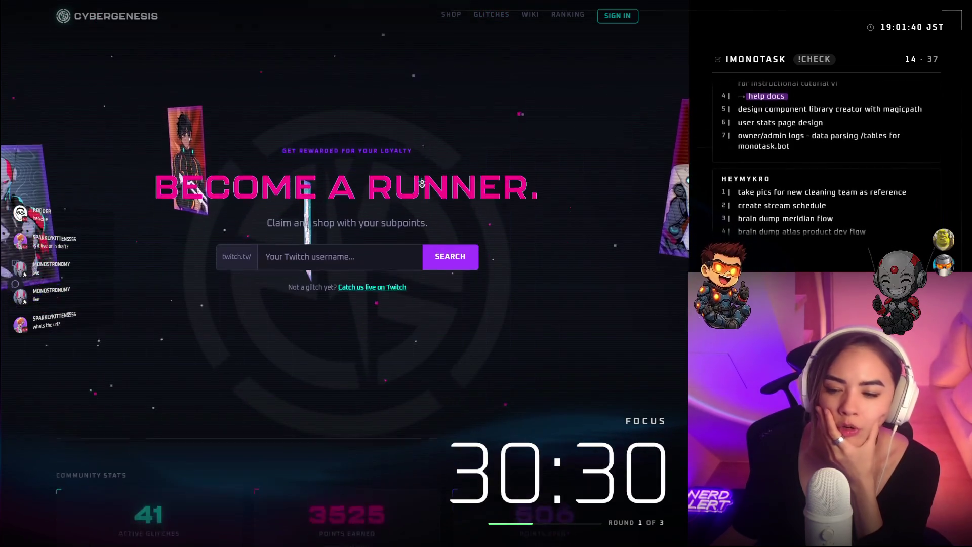
scroll(532, 182, down, 5)
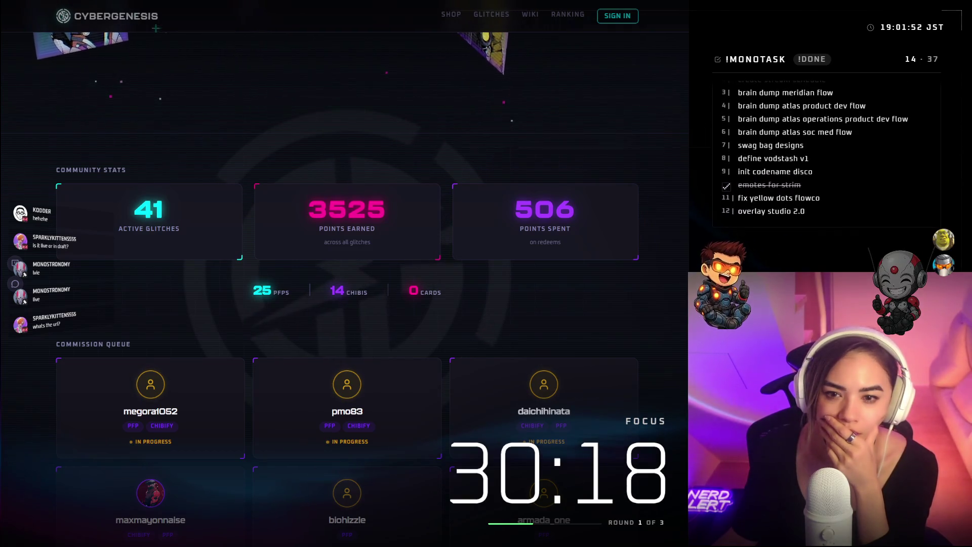
click(154, 2)
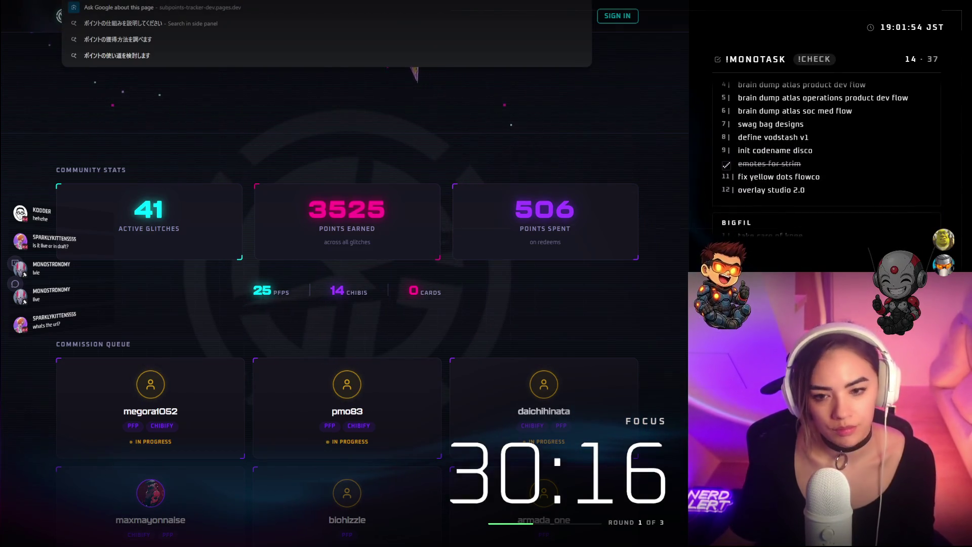
click(298, 153)
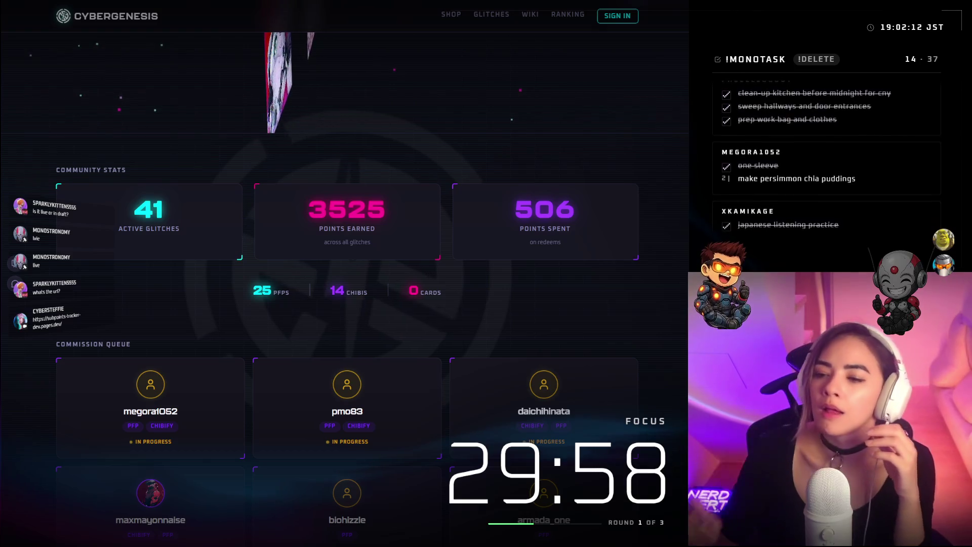
scroll(644, 353, up, 7)
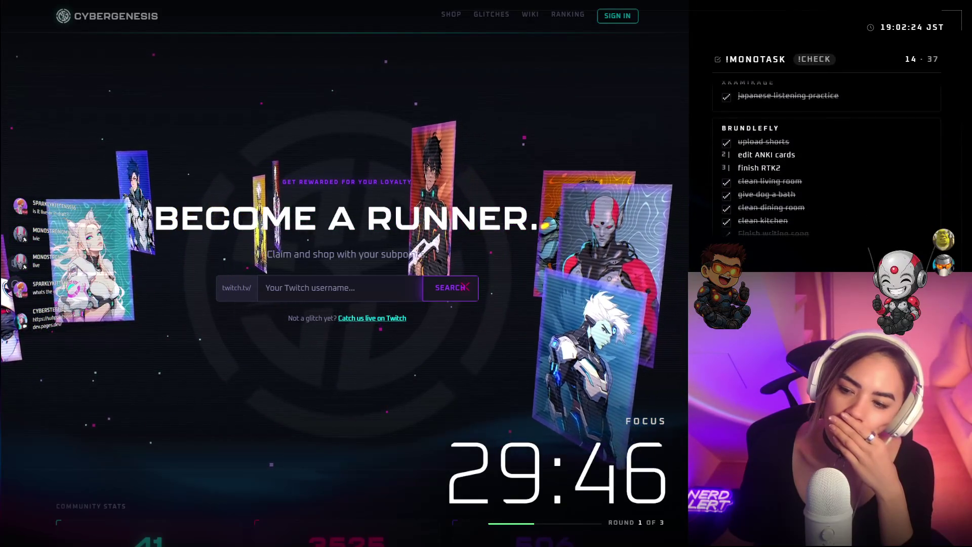
scroll(486, 272, down, 15)
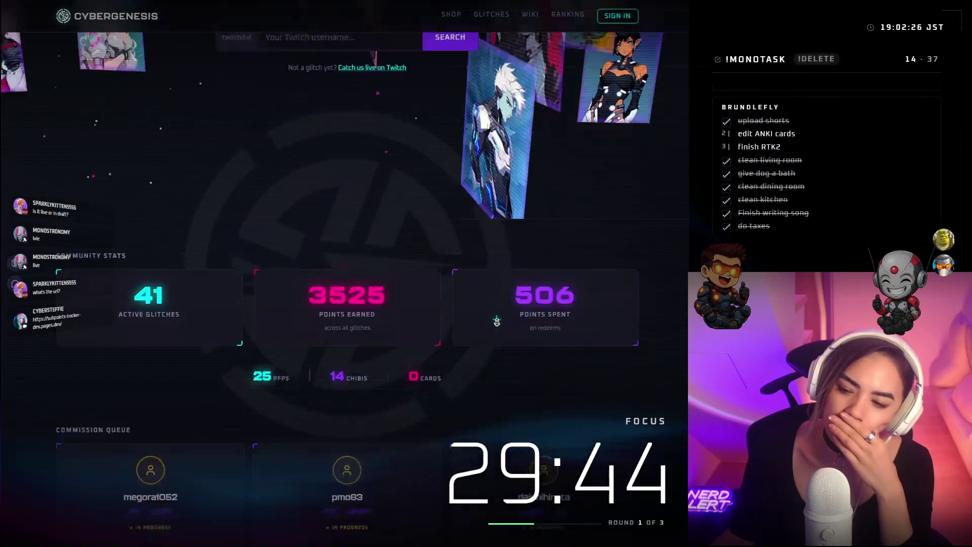
Open the Shop page, then start and cancel a 'cyb' search in a new tab
click(458, 22)
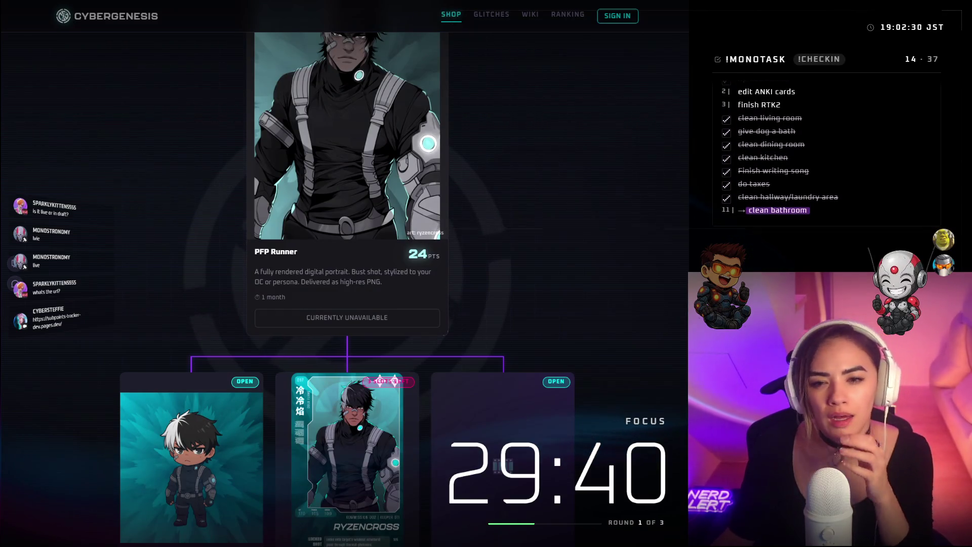
key(ctrl+t)
text(cyb)
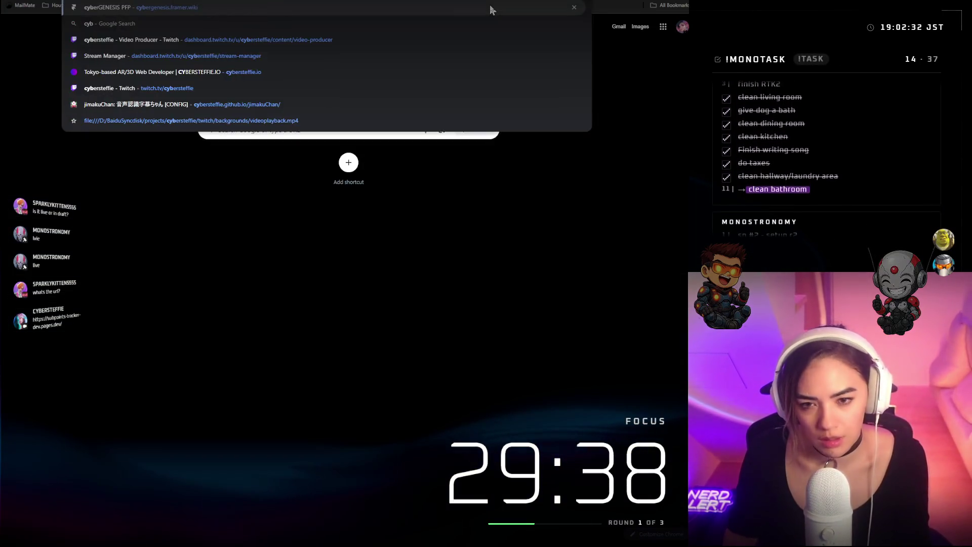
key(Escape)
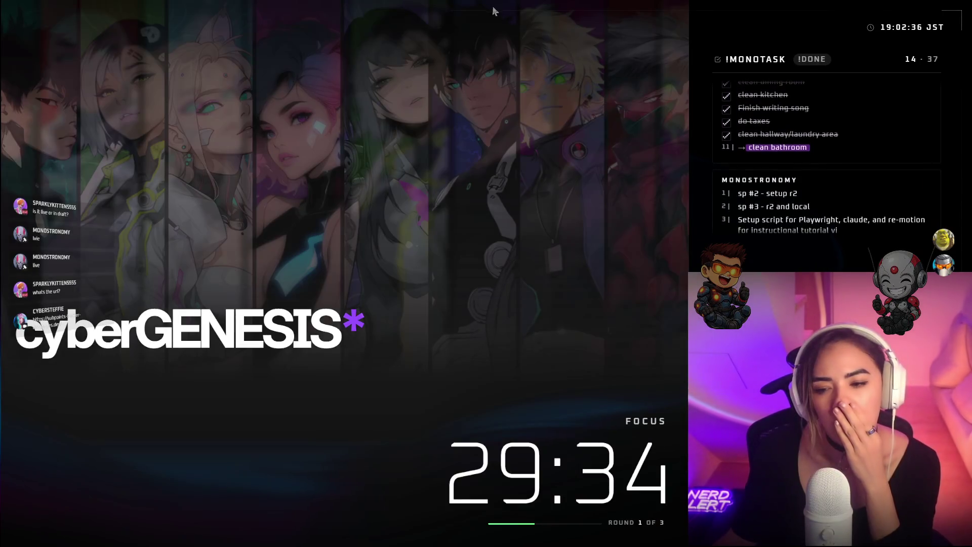
Scroll up and down through the wiki page to review its contents
scroll(562, 142, down, 5)
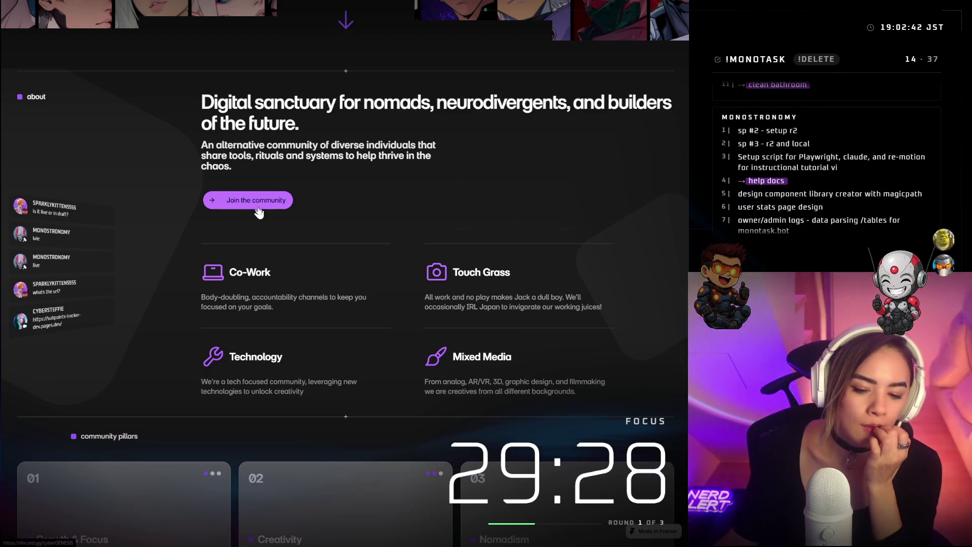
scroll(259, 212, down, 5)
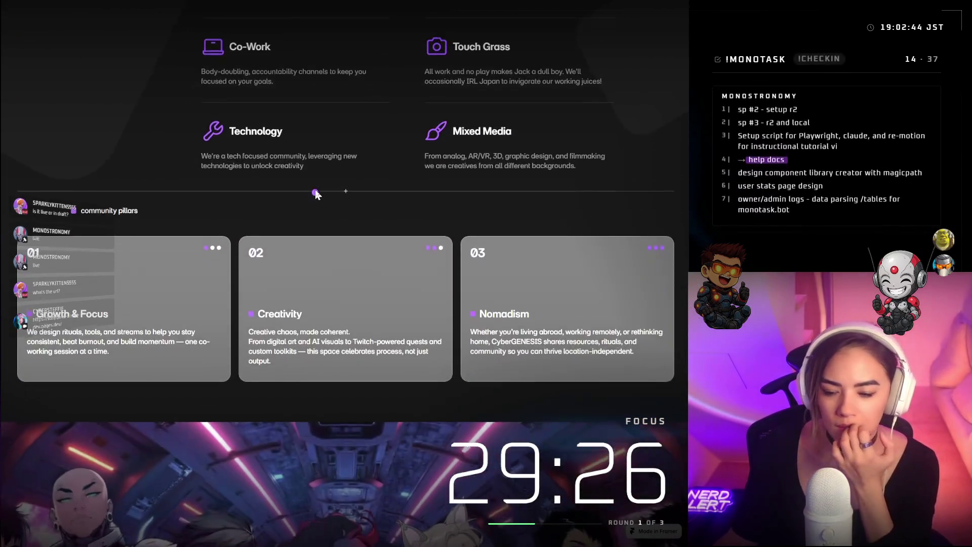
scroll(315, 191, down, 2)
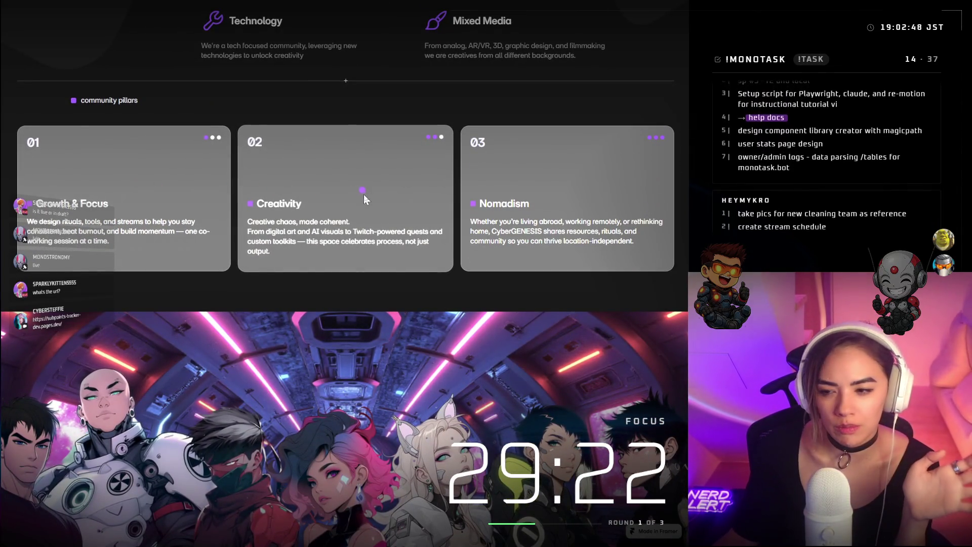
scroll(360, 270, down, 1)
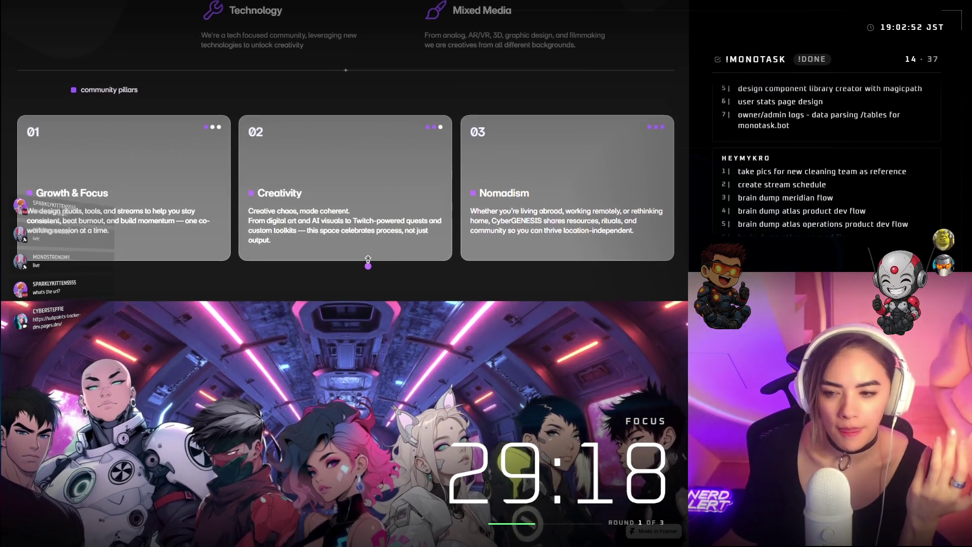
scroll(369, 268, up, 3)
scroll(366, 247, up, 2)
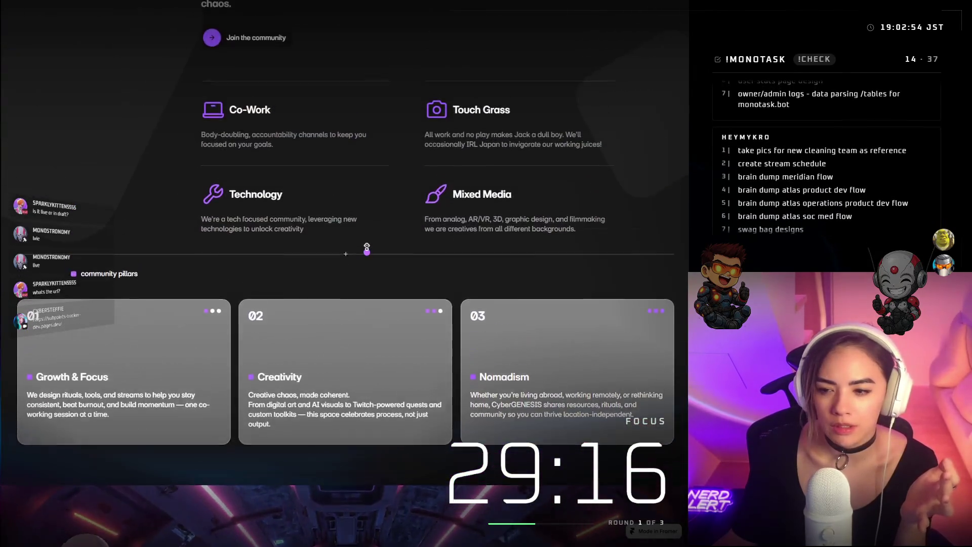
scroll(398, 135, down, 15)
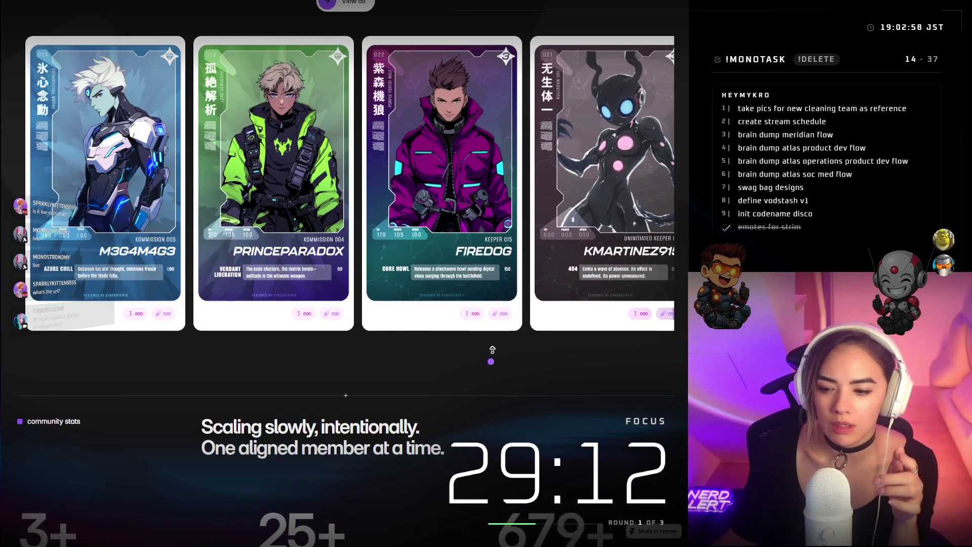
scroll(493, 350, up, 10)
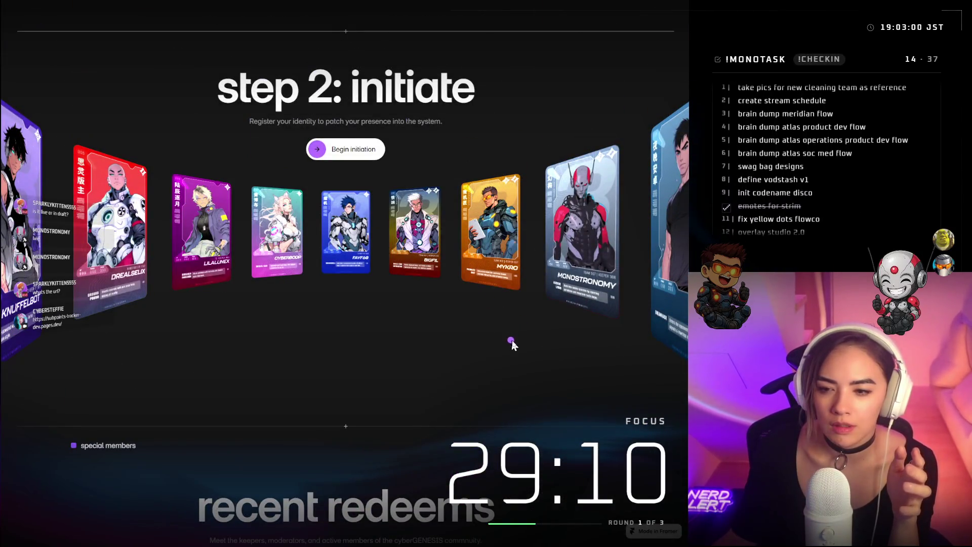
scroll(513, 345, up, 5)
scroll(498, 290, up, 3)
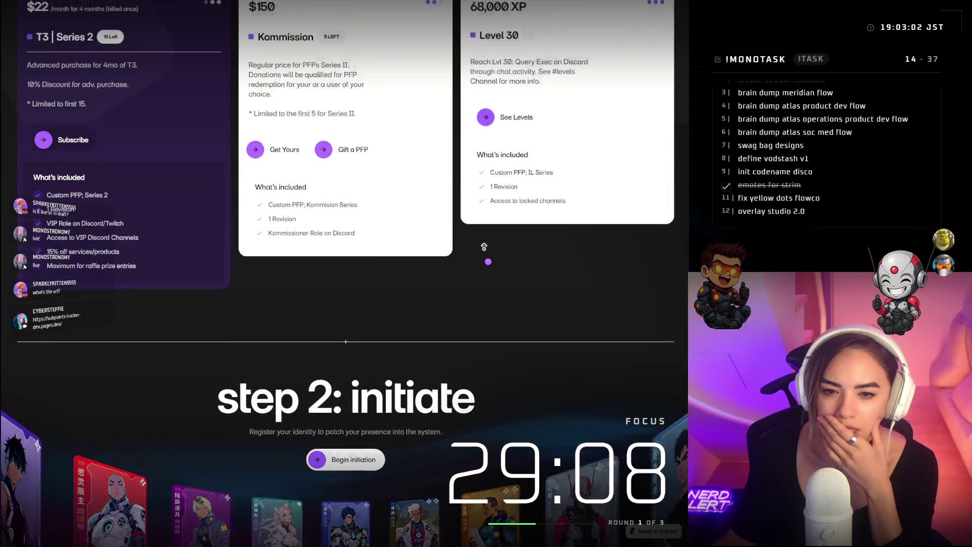
scroll(475, 332, up, 1)
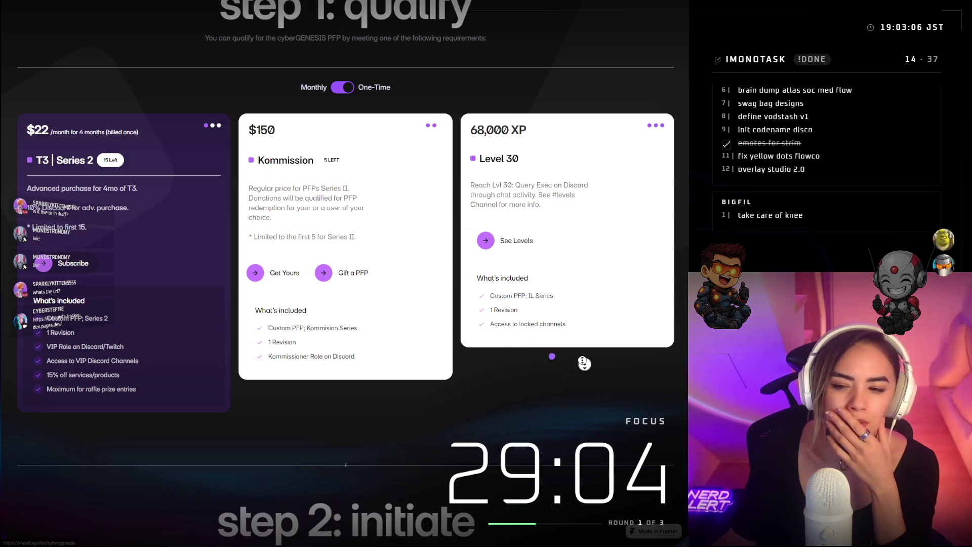
scroll(584, 363, up, 6)
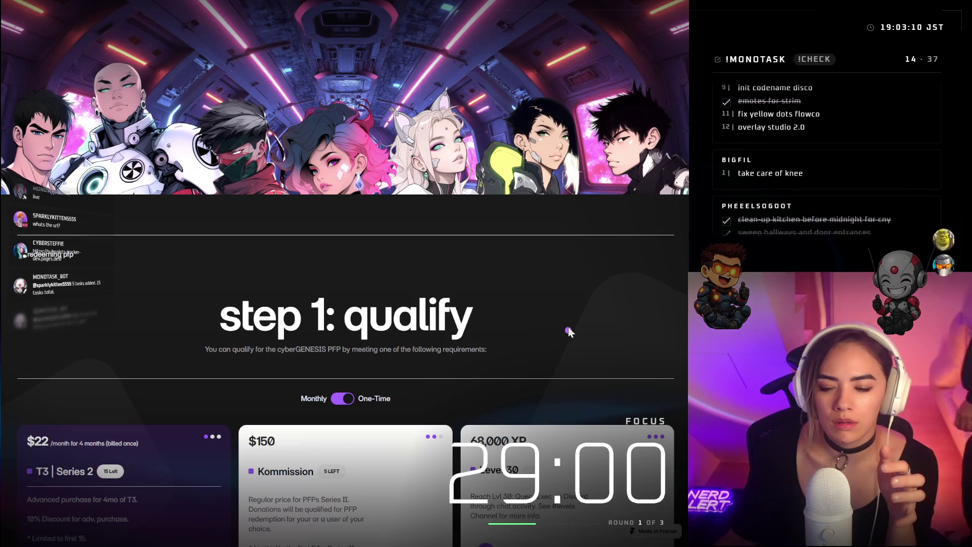
scroll(569, 332, down, 4)
scroll(366, 363, down, 1)
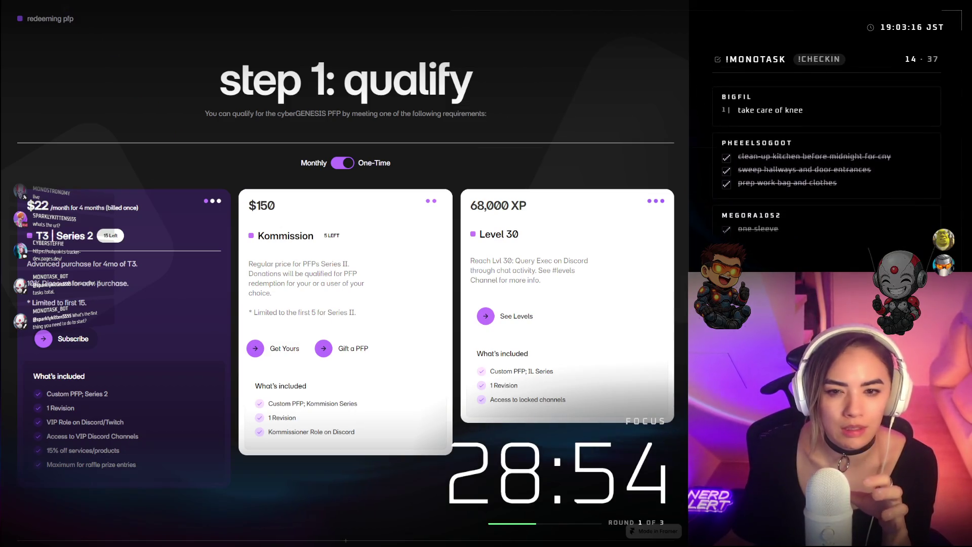
scroll(436, 117, down, 10)
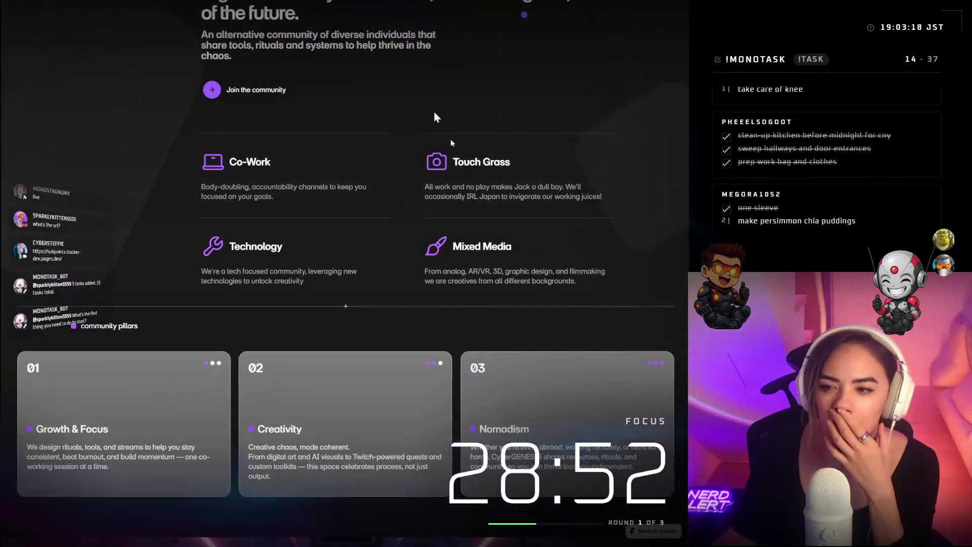
scroll(436, 118, up, 10)
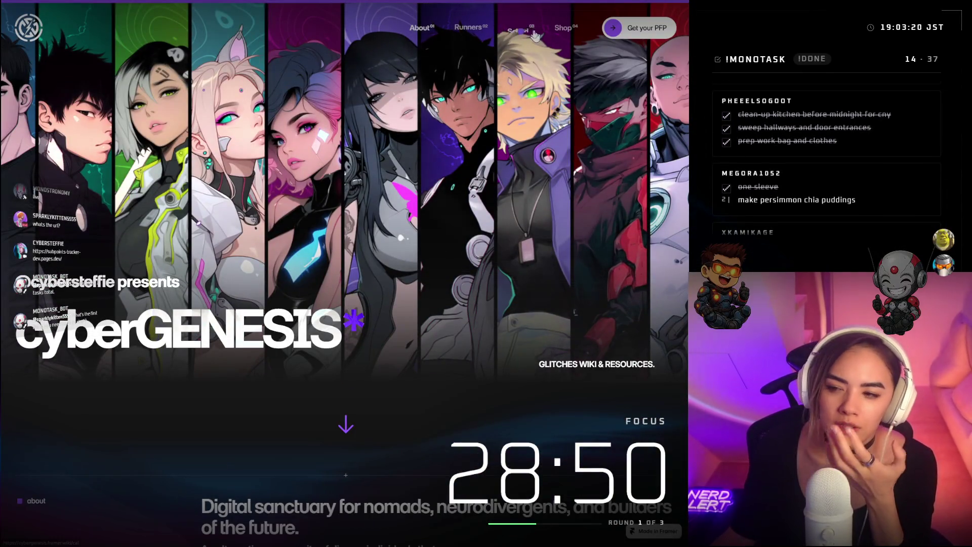
Go from Runners to the FOUNDERS series, then through the FROZED card to the SHOP page
click(470, 30)
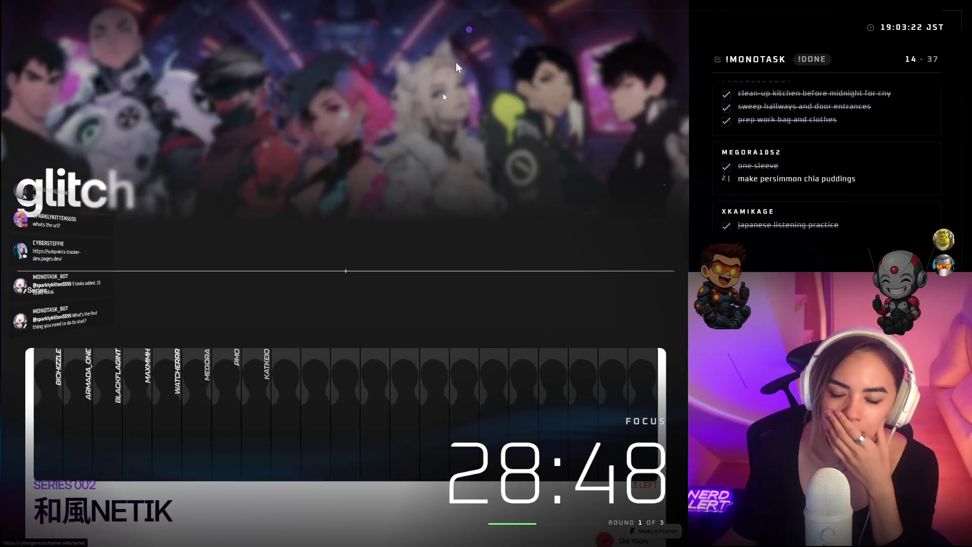
scroll(445, 282, down, 5)
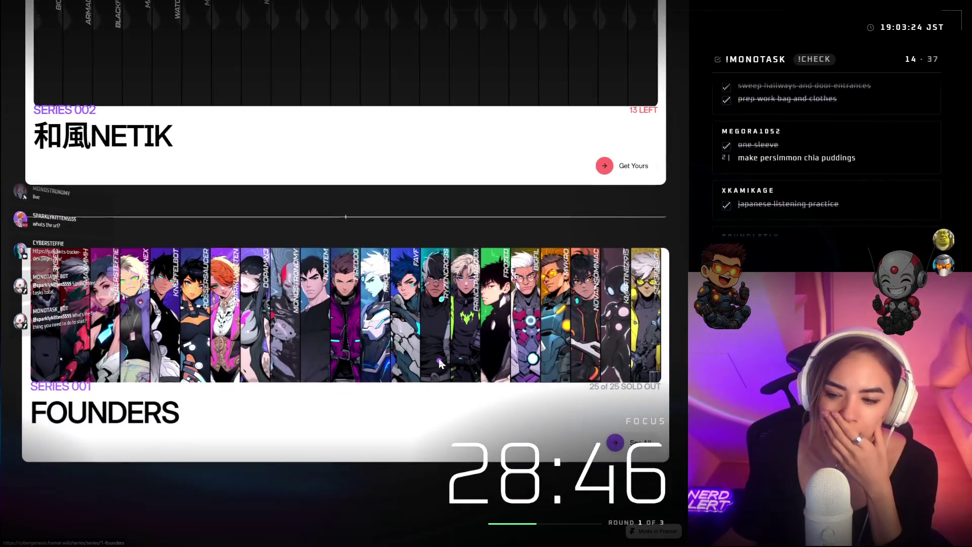
click(432, 374)
scroll(501, 328, down, 3)
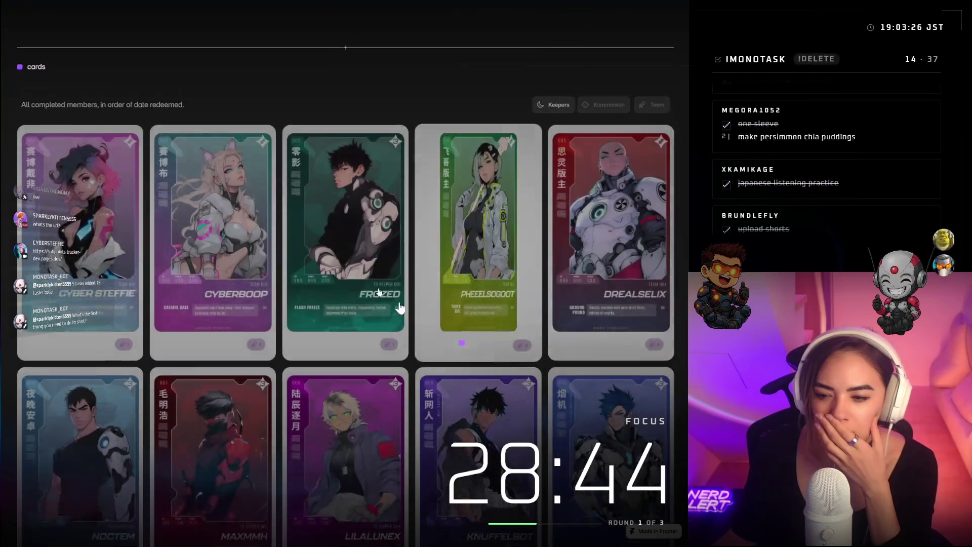
click(337, 229)
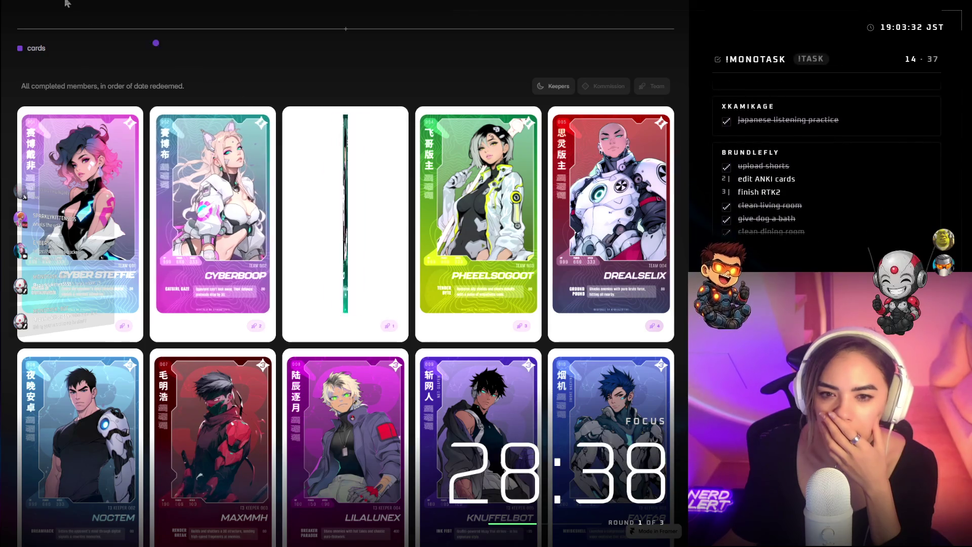
scroll(76, 33, up, 6)
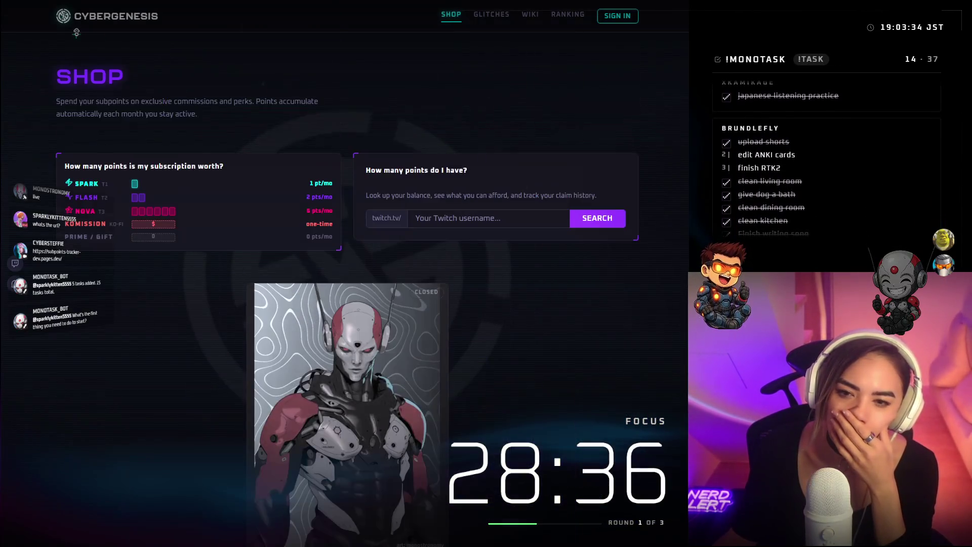
Return to the 'Become a Runner.' landing page with the empty Twitch username search
click(102, 20)
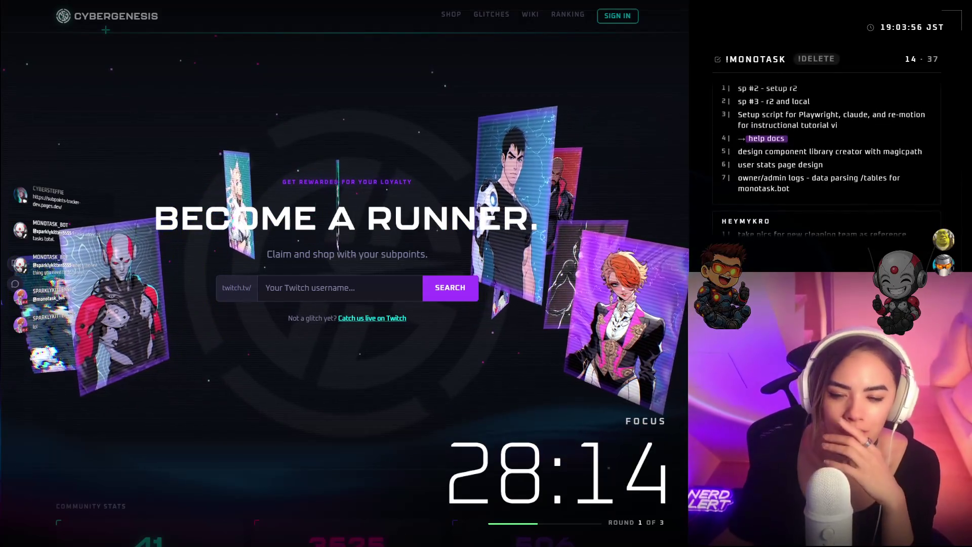
Scroll through the home page stats, commission queue and How it works, then select the 'Claim and shop with your subpoints' line
scroll(618, 399, down, 10)
scroll(619, 399, down, 2)
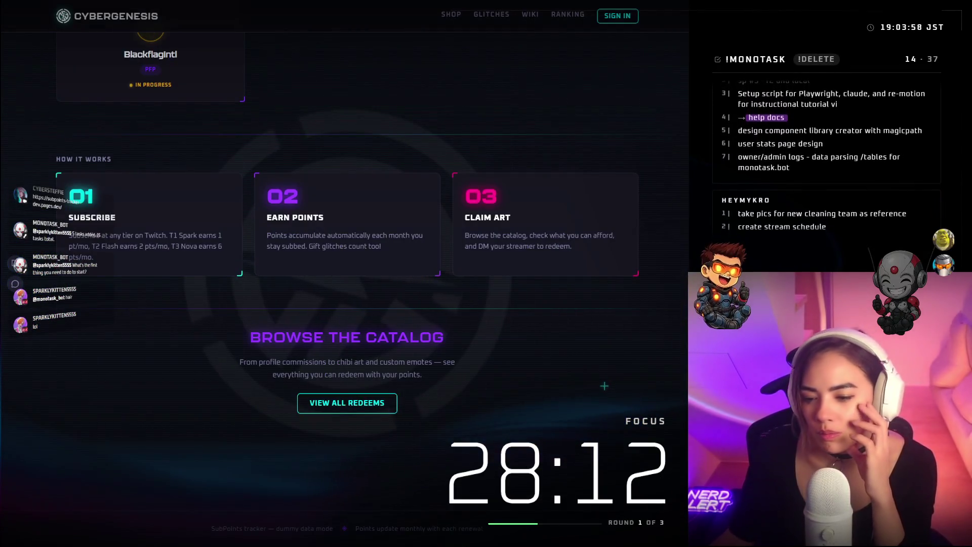
scroll(413, 443, up, 8)
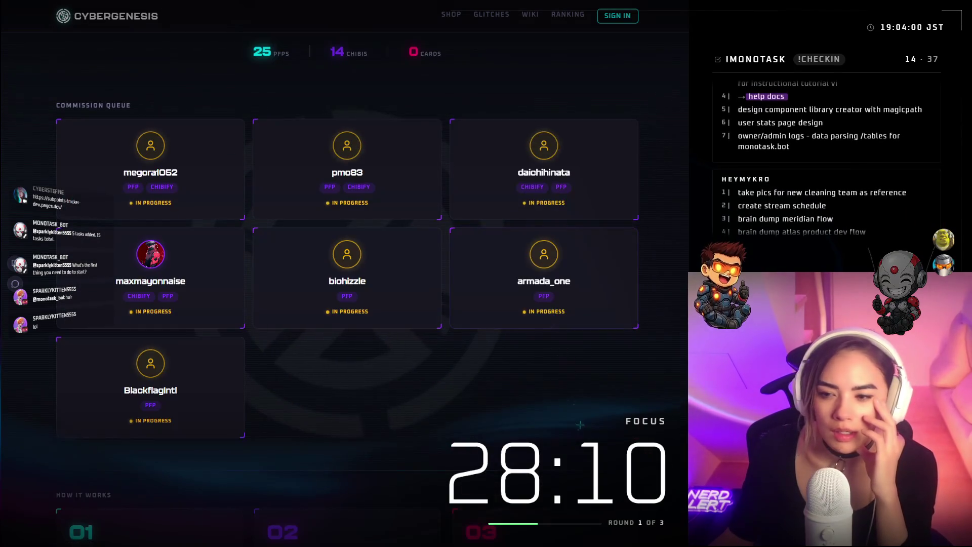
scroll(580, 424, up, 12)
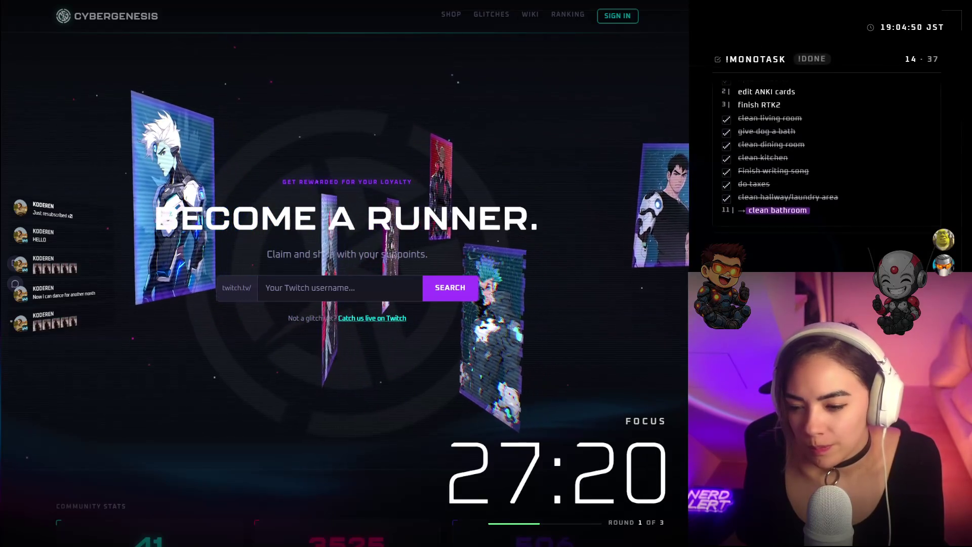
scroll(460, 366, down, 4)
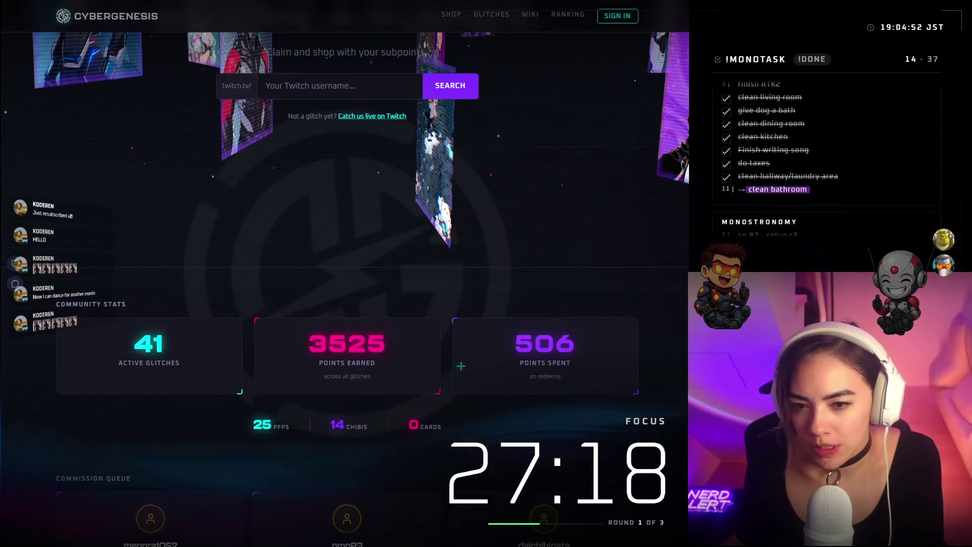
scroll(461, 366, up, 3)
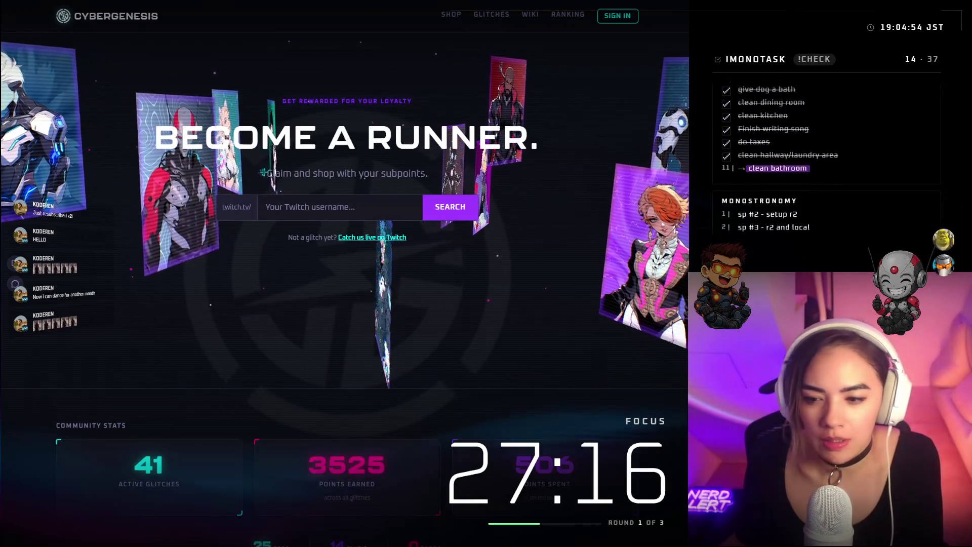
drag(266, 173, 434, 177)
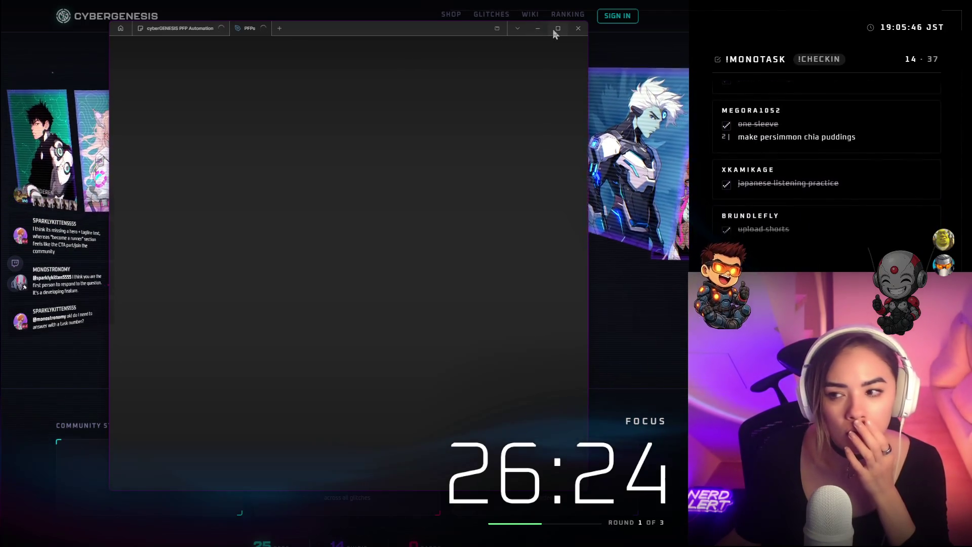
Maximize the FigJam window, select and deselect the community node, and bring up the Share dialog
click(556, 31)
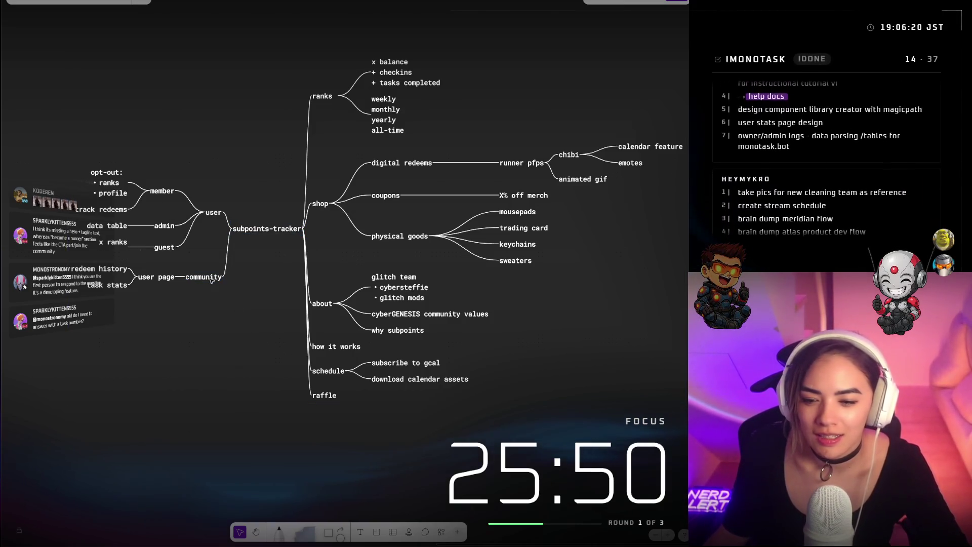
click(211, 279)
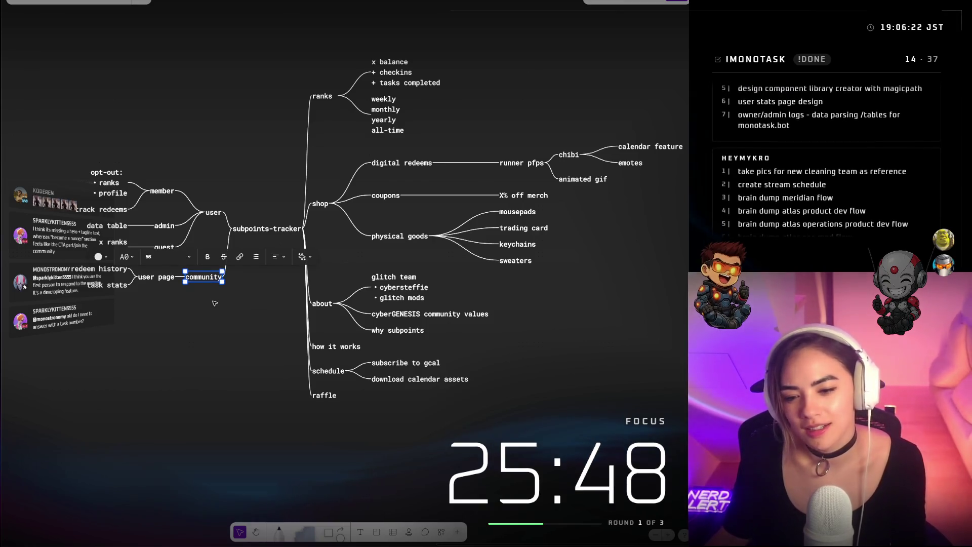
click(256, 307)
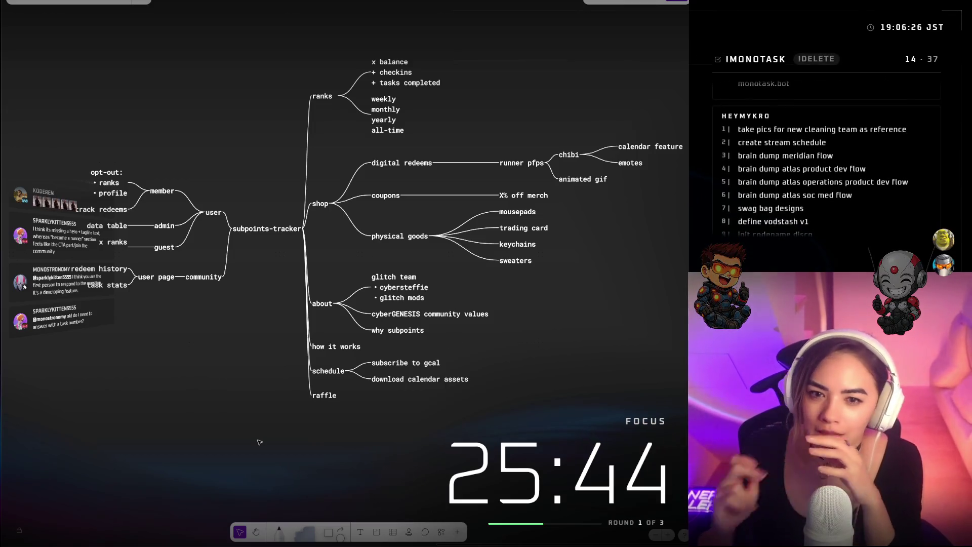
click(675, 1)
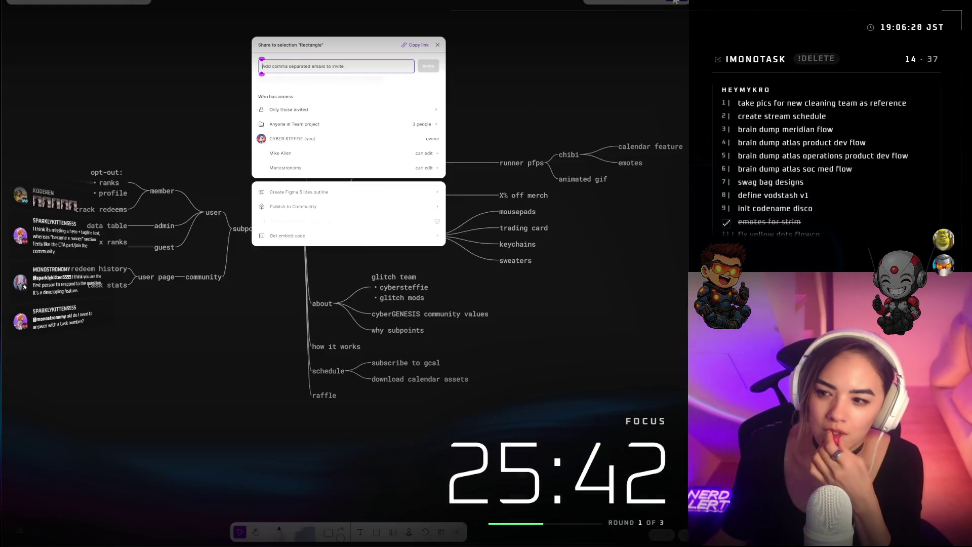
Close the Share dialog to return to the full mind map
click(438, 46)
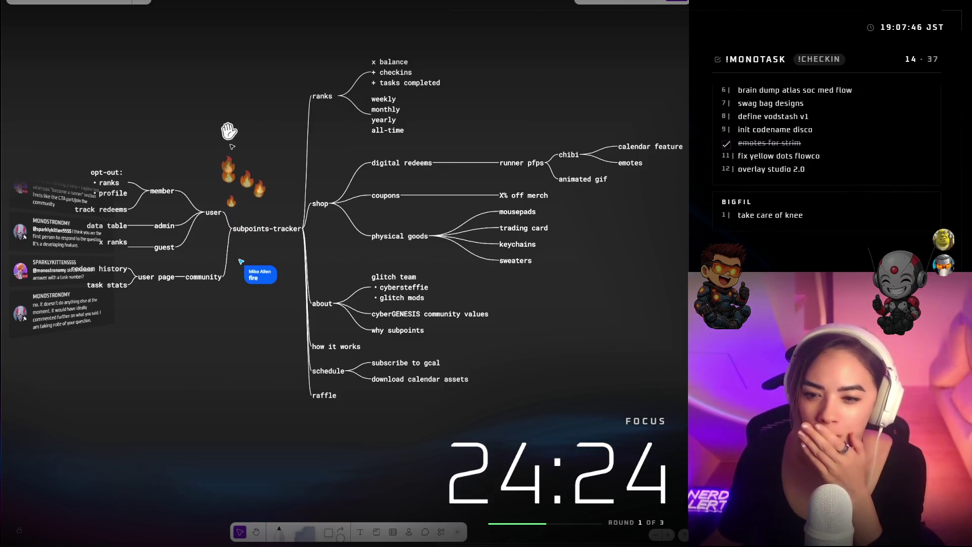
Check the x ranks and guest labels, then pan around the mind map
right_click(248, 143)
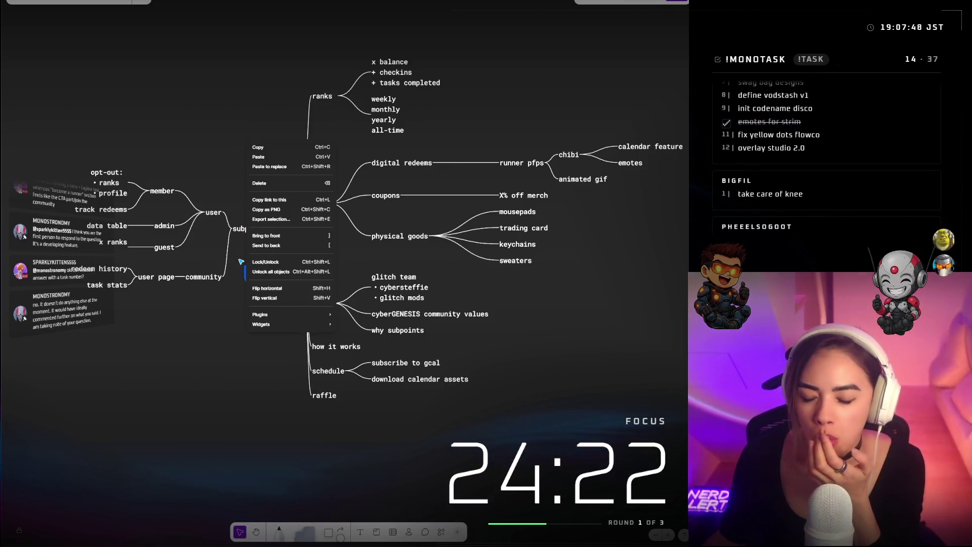
click(235, 147)
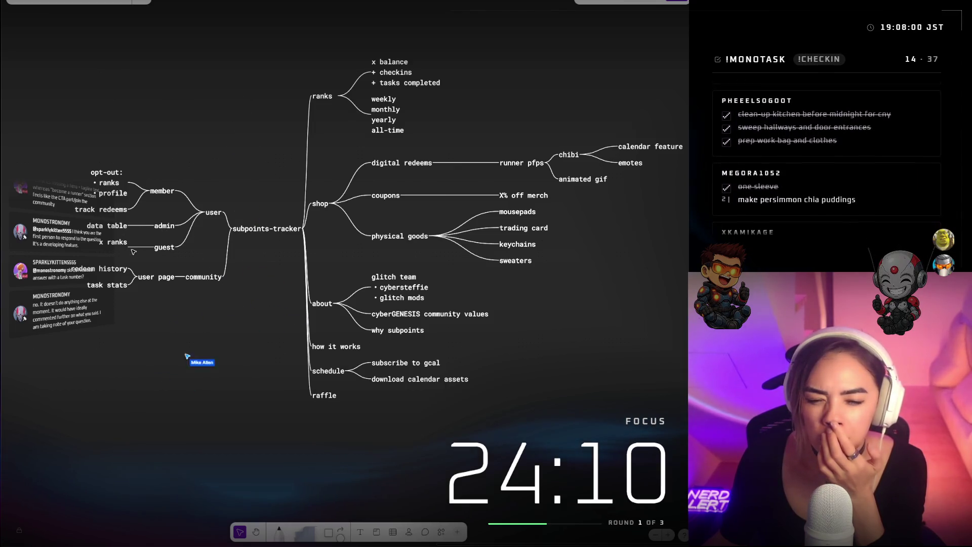
double_click(113, 243)
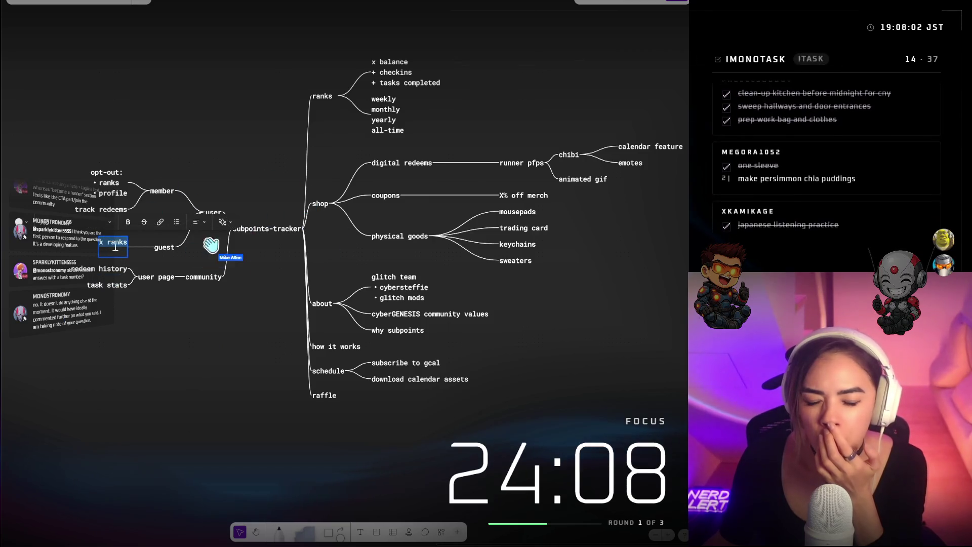
double_click(164, 247)
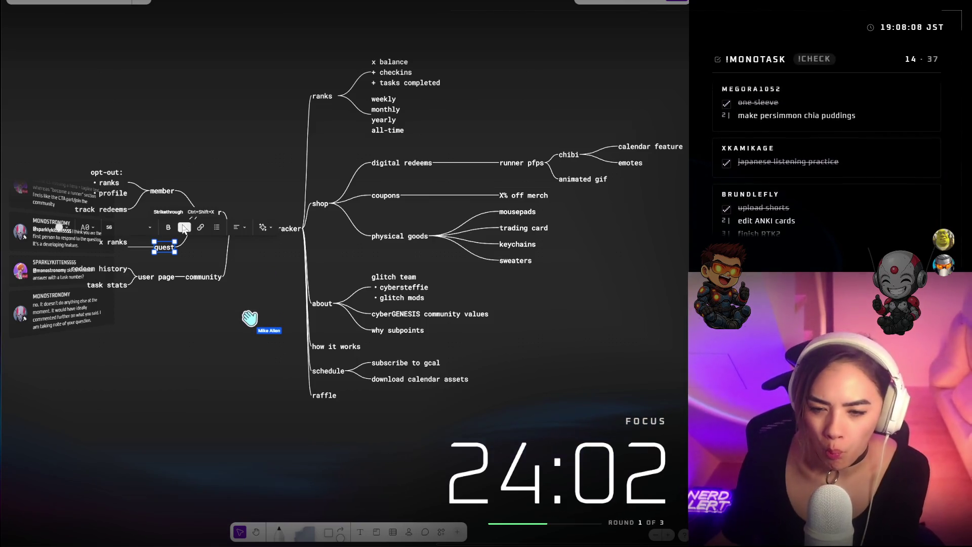
click(223, 103)
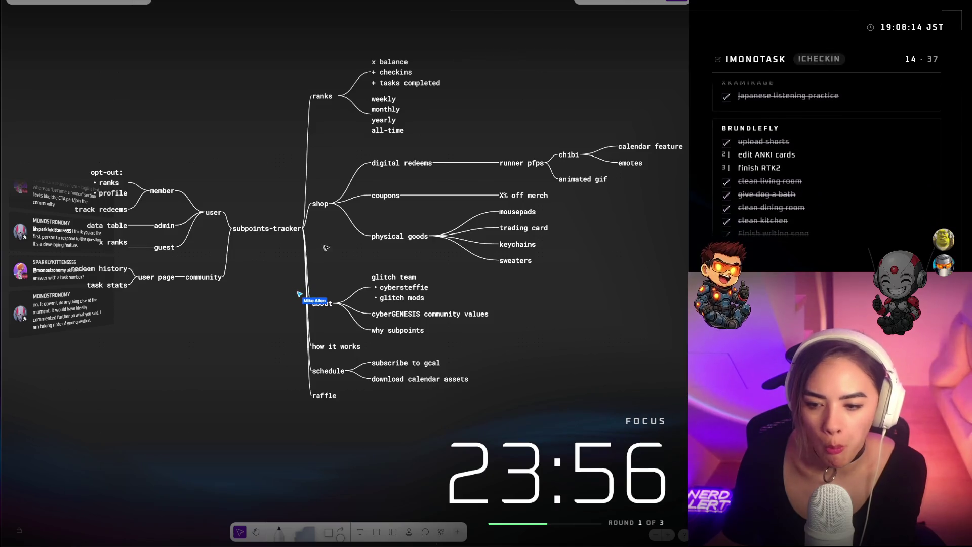
scroll(342, 238, up, 1)
scroll(342, 238, up, 2)
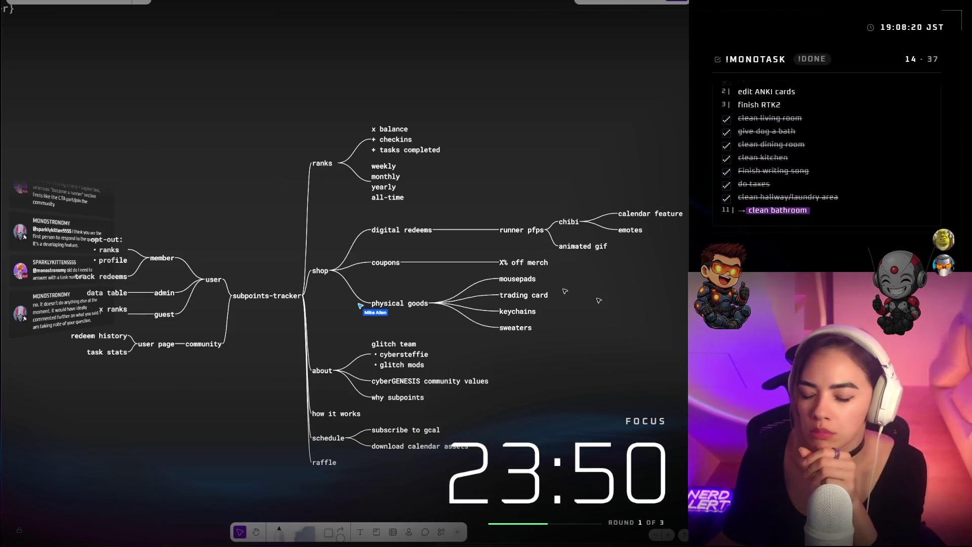
scroll(600, 355, right, 2)
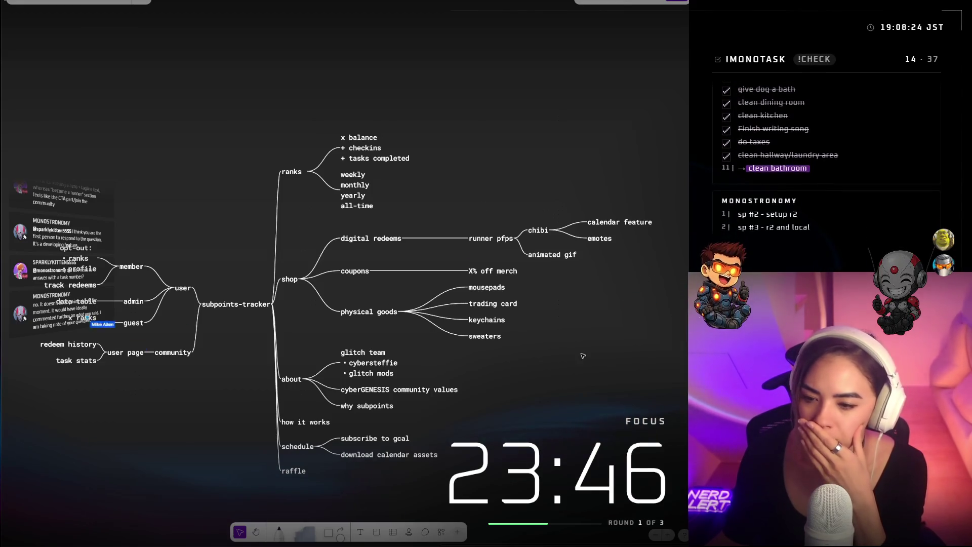
scroll(566, 392, down, 3)
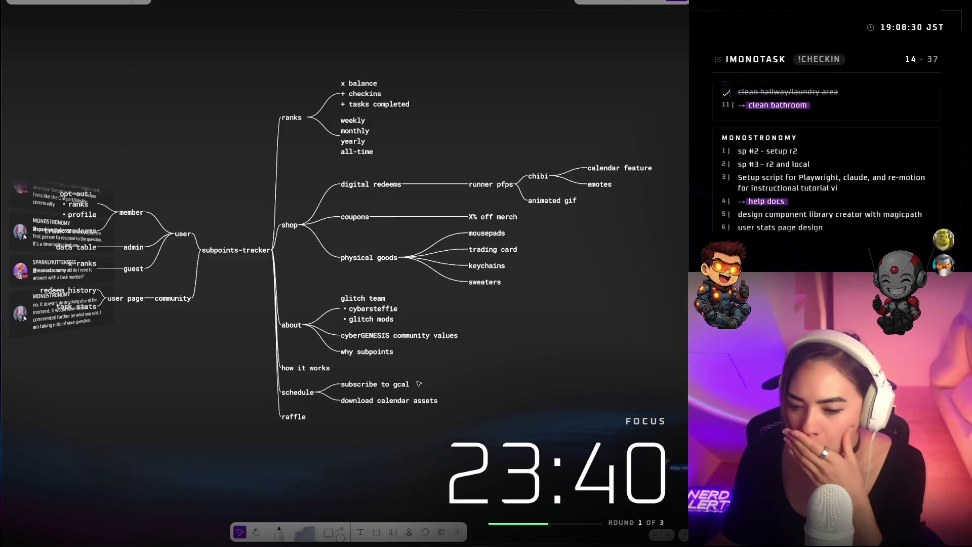
Move about to the top of the branches with how it works directly below it
click(294, 417)
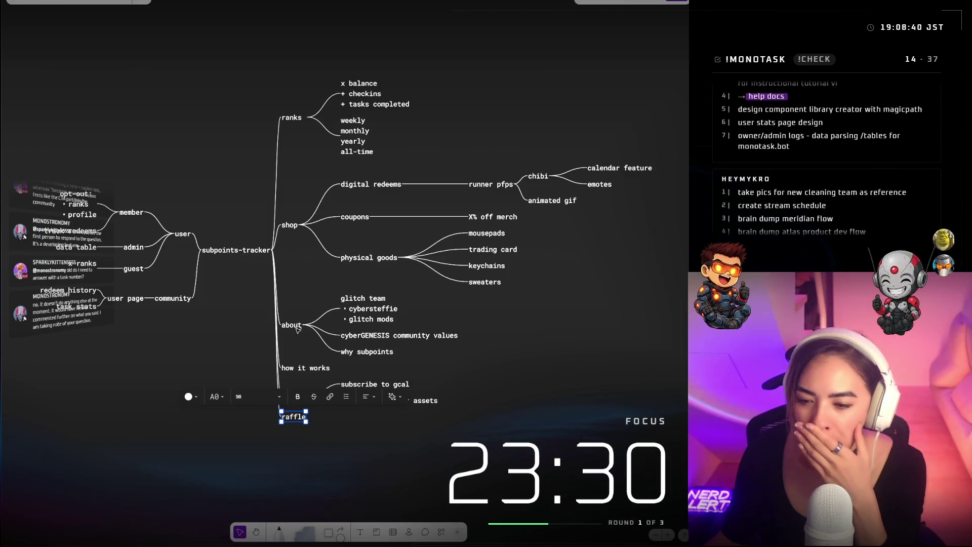
drag(296, 325, 307, 79)
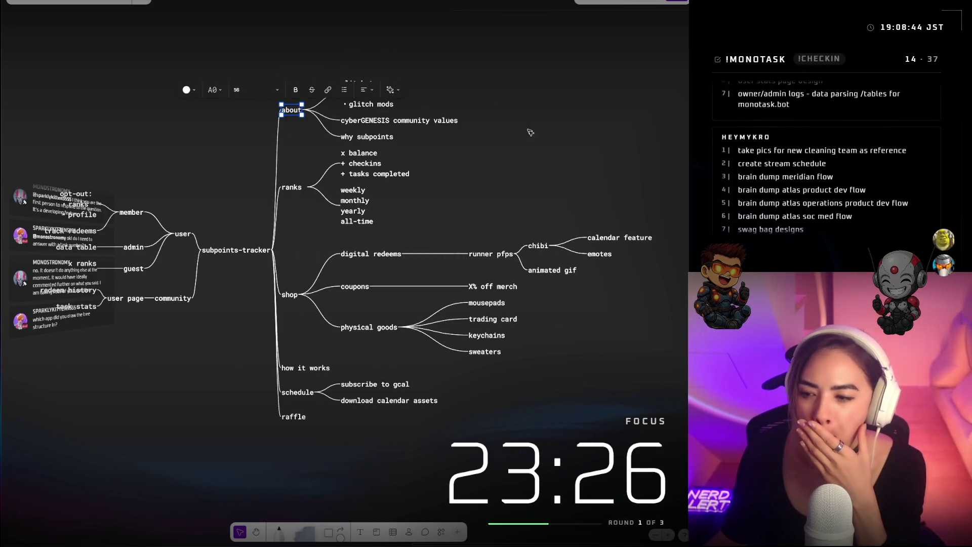
click(310, 371)
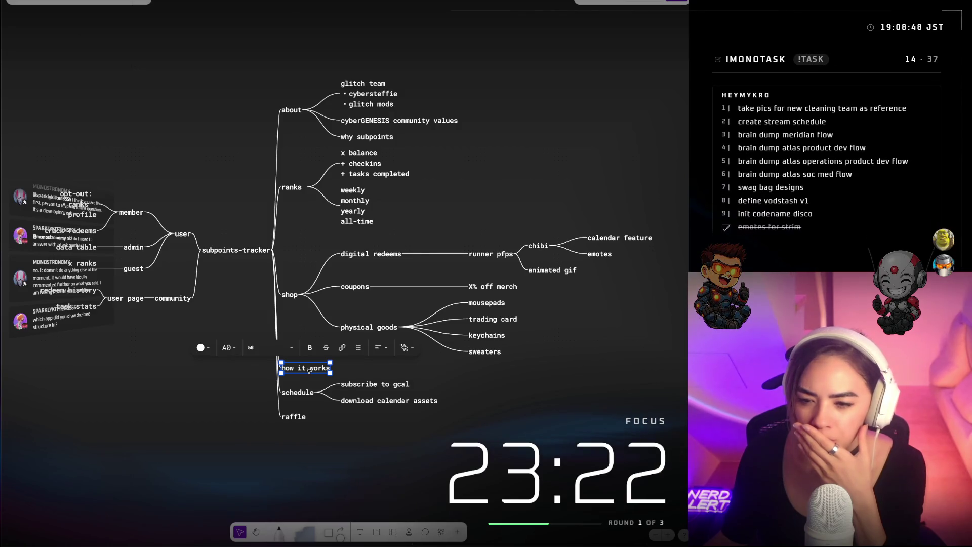
mouse_move(309, 370)
mouse_down()
mouse_move(328, 149)
mouse_move(311, 159)
mouse_up()
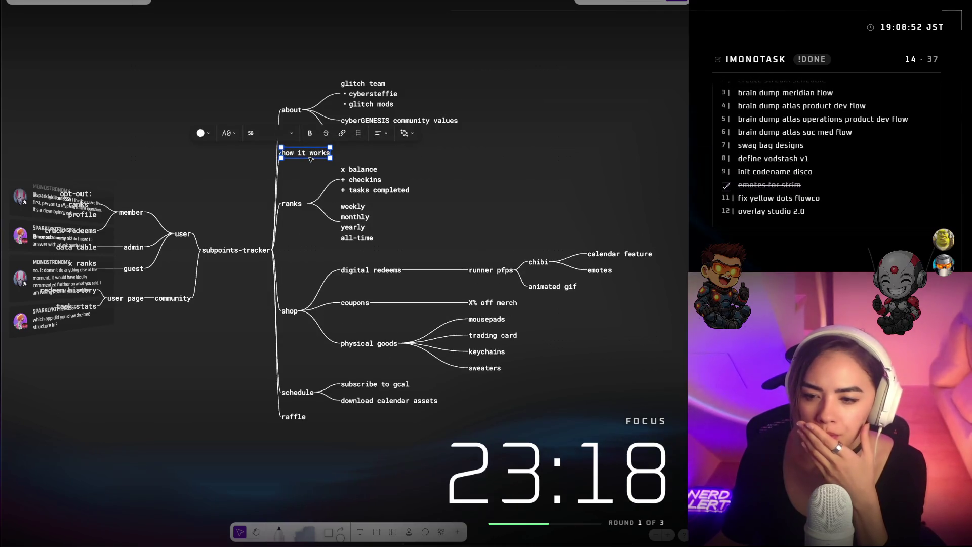
click(245, 127)
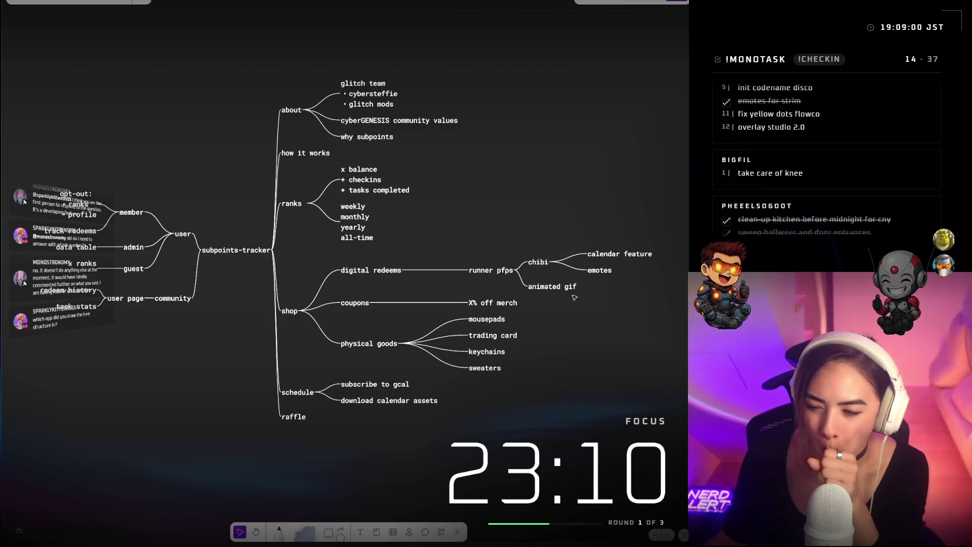
Work through the runner pfps branch nodes — calendar feature, chibi, runner pfps — ending on animated gif
click(608, 255)
click(599, 297)
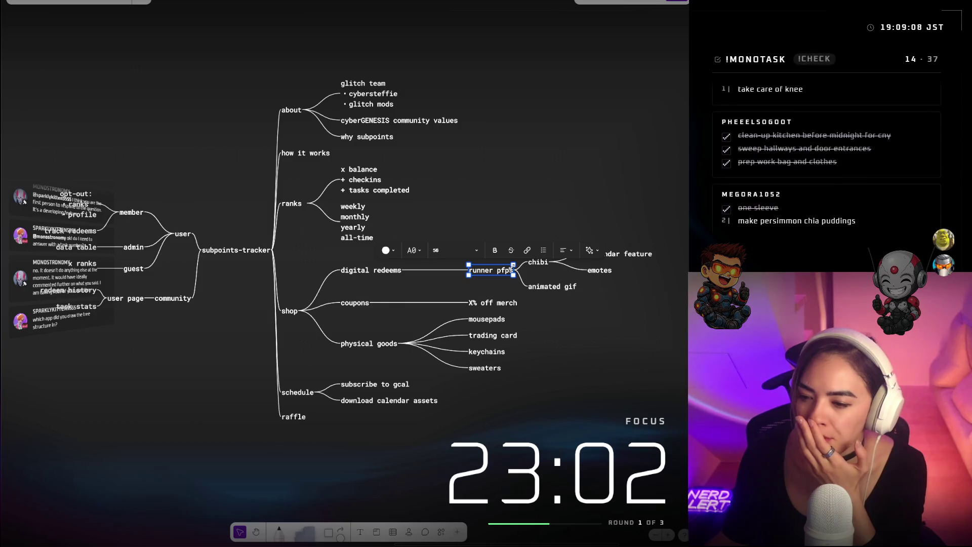
click(540, 263)
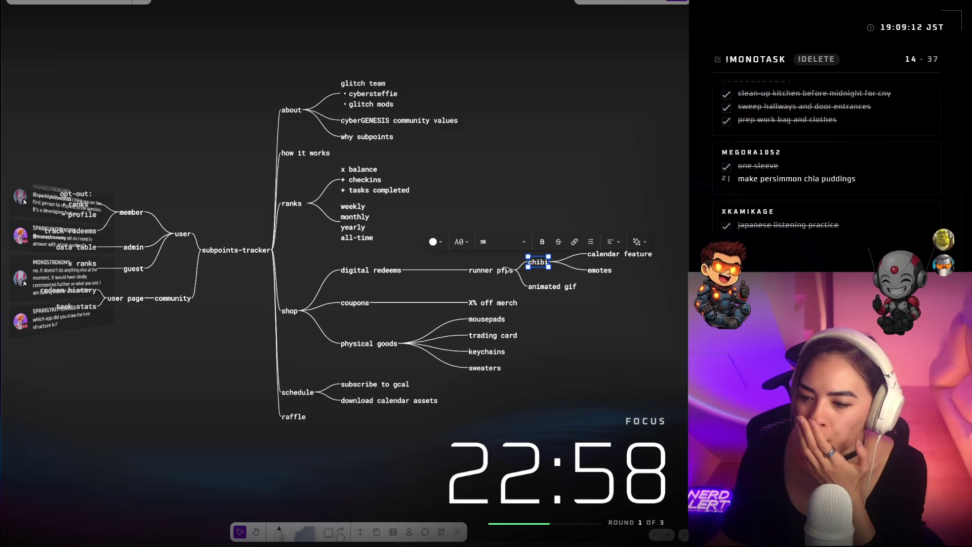
key(Left)
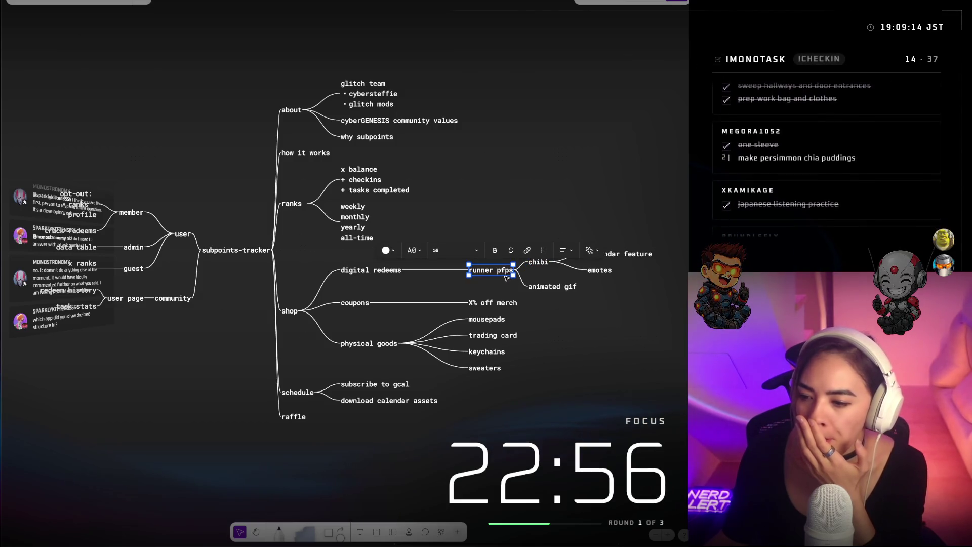
right_click(504, 277)
click(555, 290)
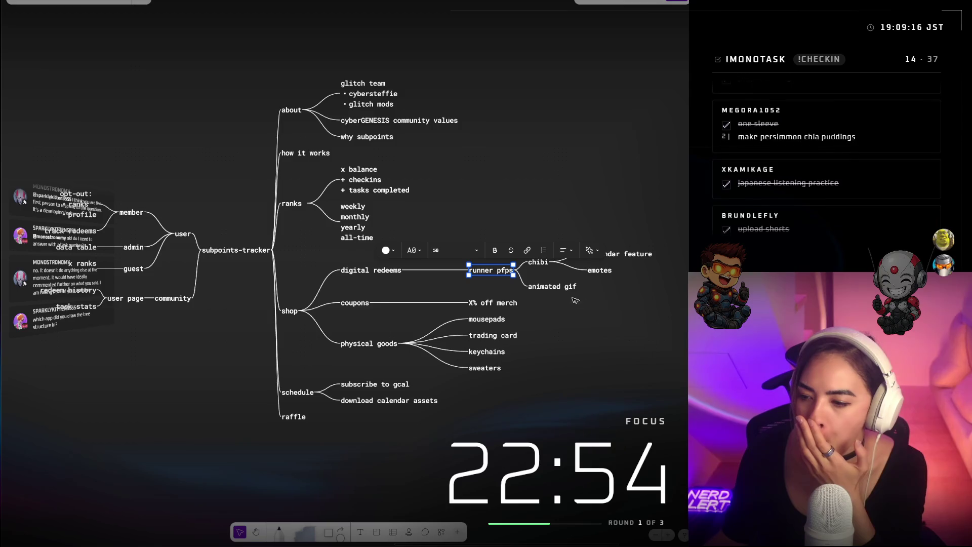
Generate new idea branches under animated gif with FigJam AI's Make new ideas
right_click(553, 292)
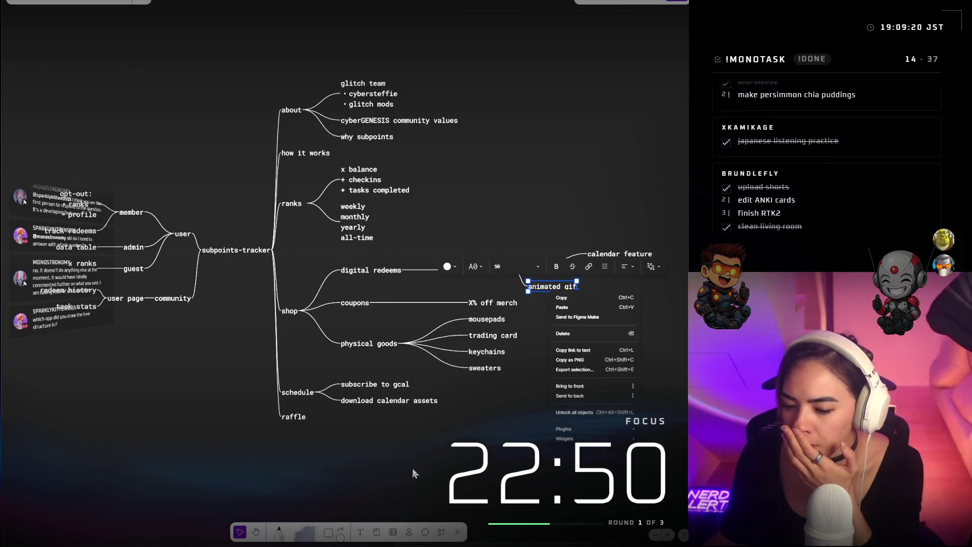
click(500, 302)
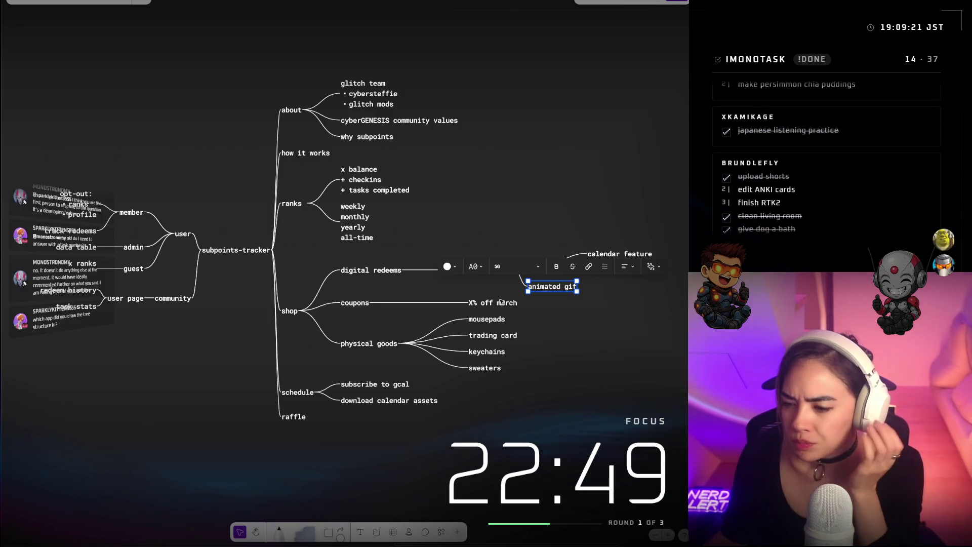
click(653, 271)
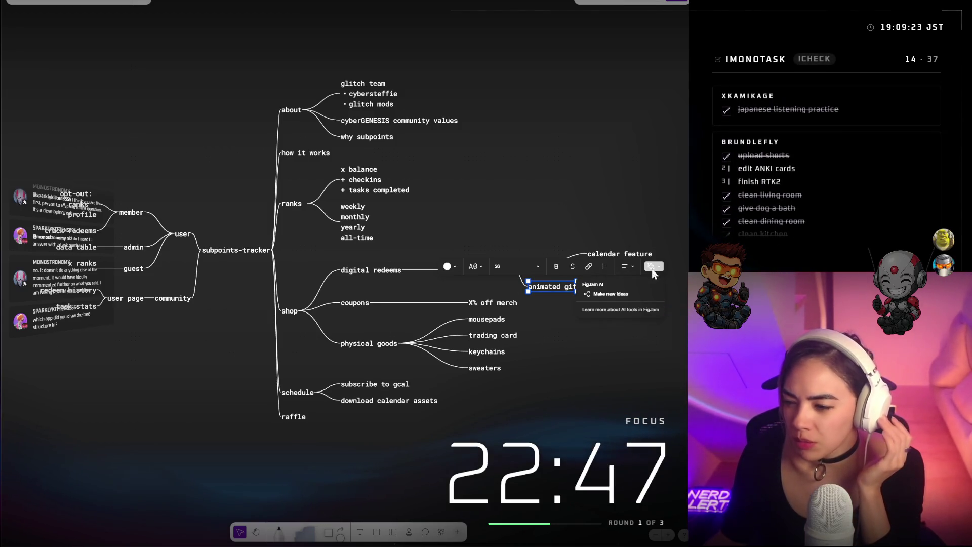
click(632, 292)
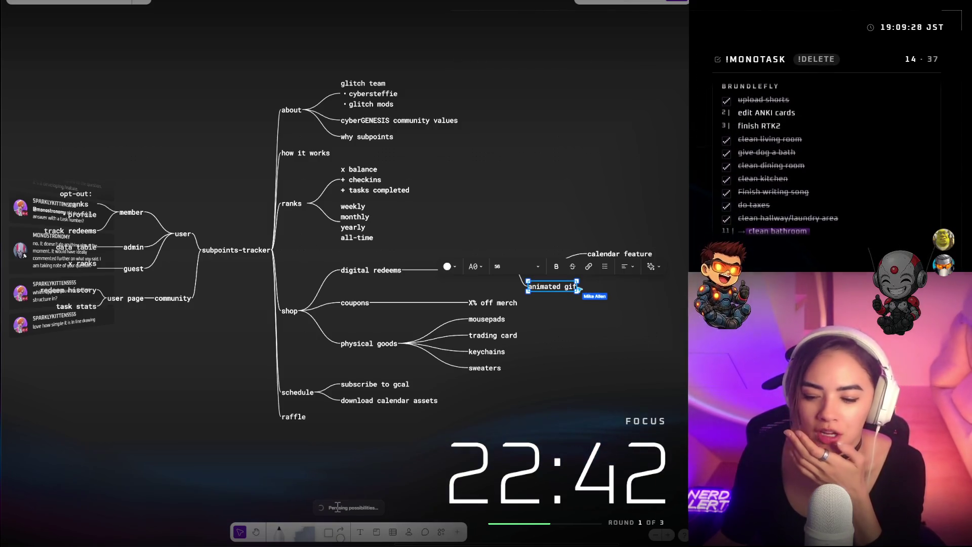
scroll(600, 394, right, 8)
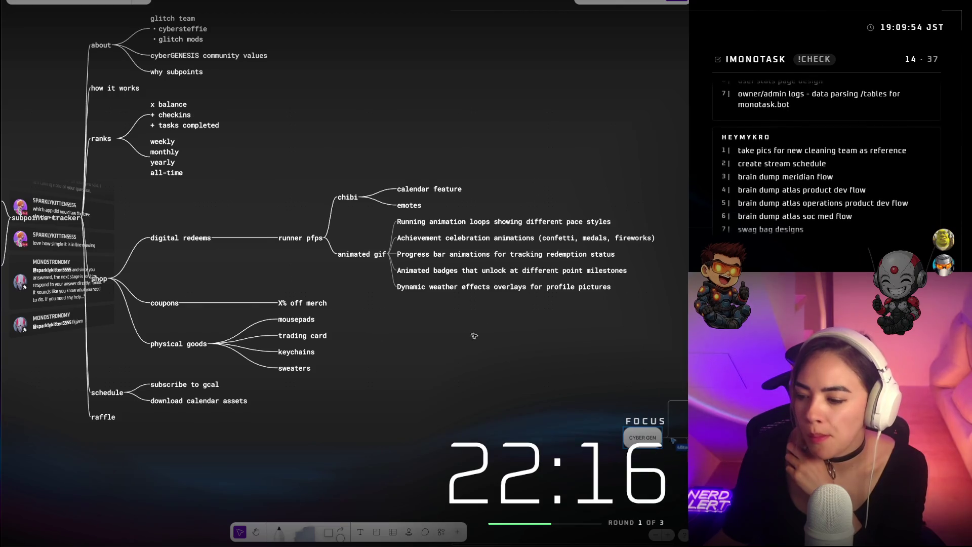
Pan the mind map, check the shop and raffle nodes, and copy from the about node's menu
scroll(431, 309, right, 5)
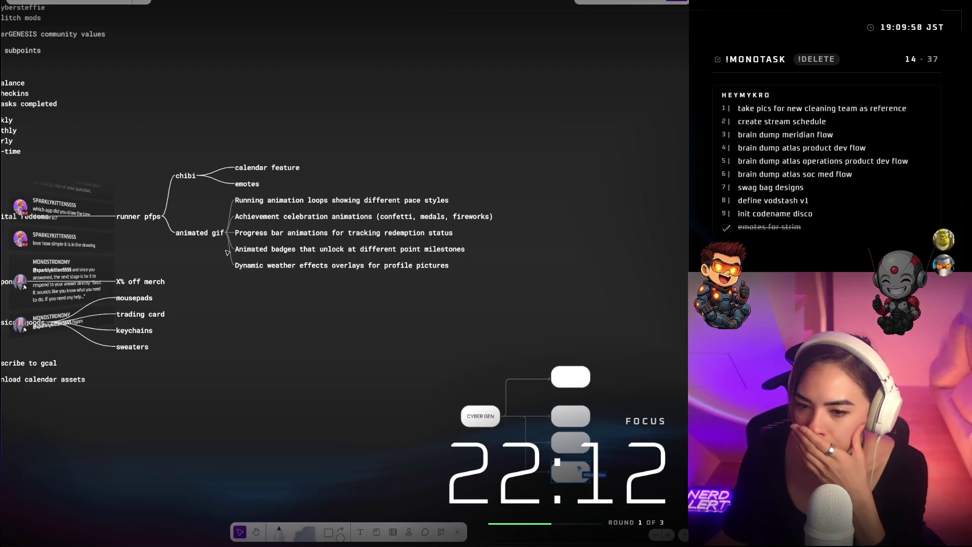
scroll(628, 416, down, 5)
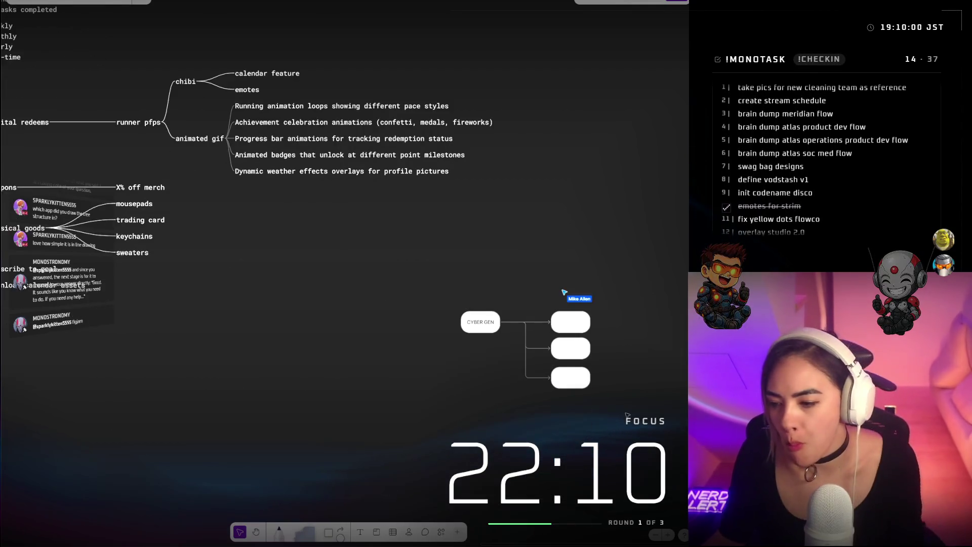
scroll(628, 417, up, 3)
scroll(628, 416, down, 6)
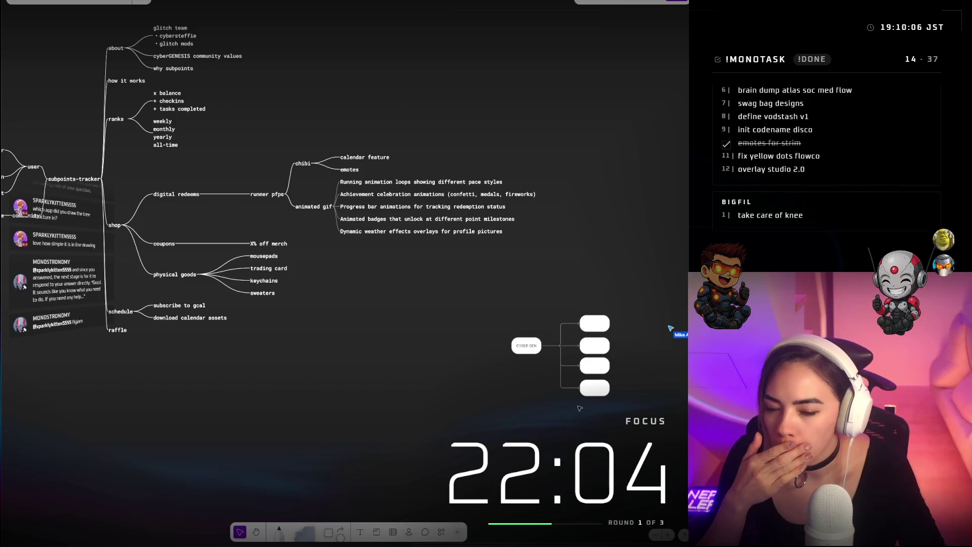
scroll(273, 148, up, 1)
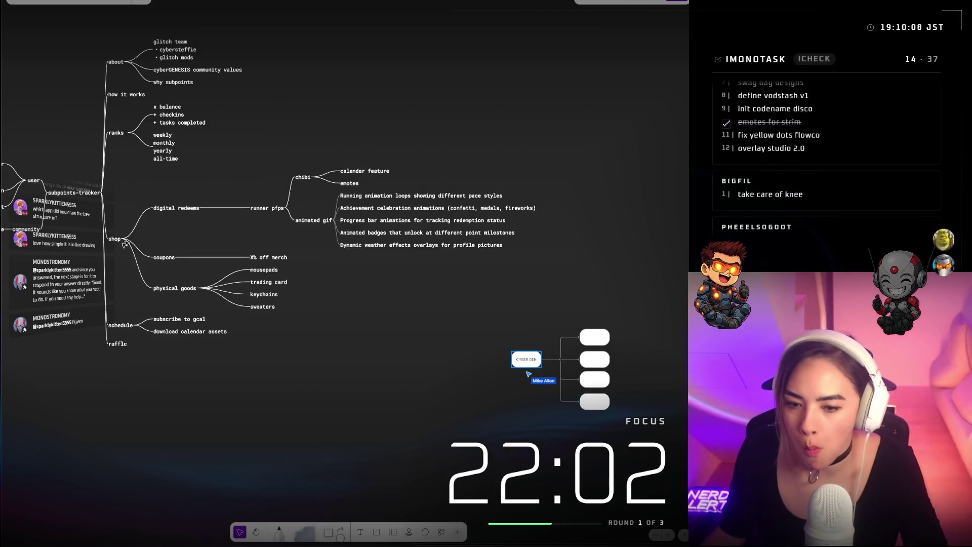
right_click(125, 244)
key(Escape)
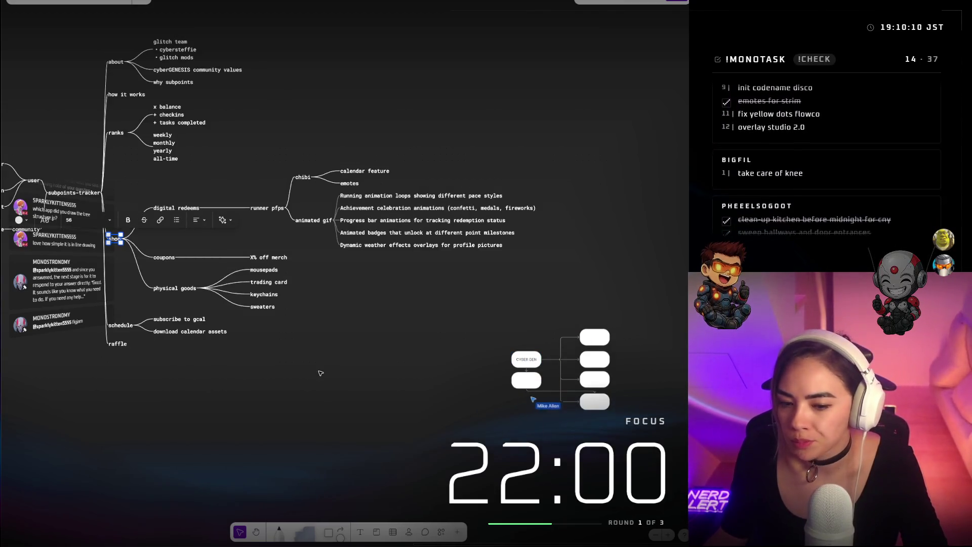
click(118, 344)
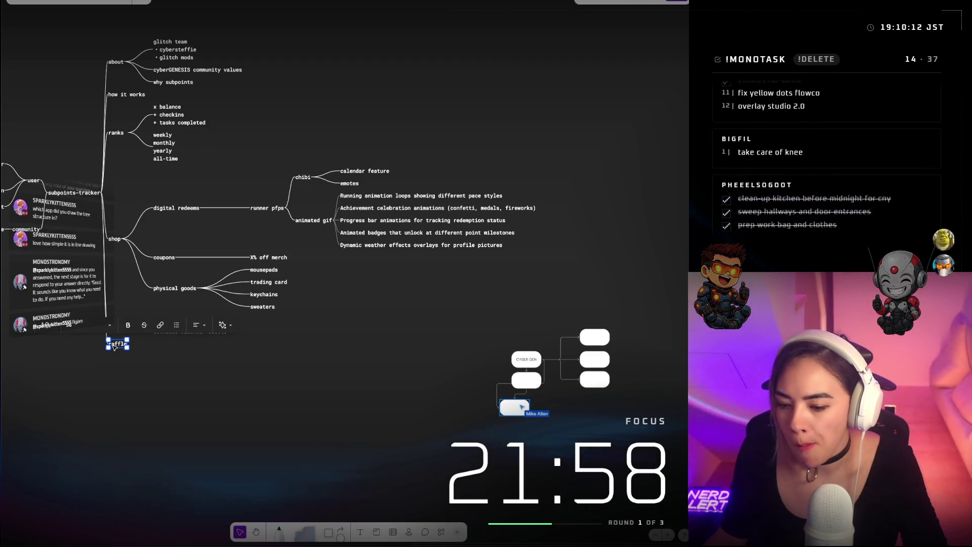
key(Escape)
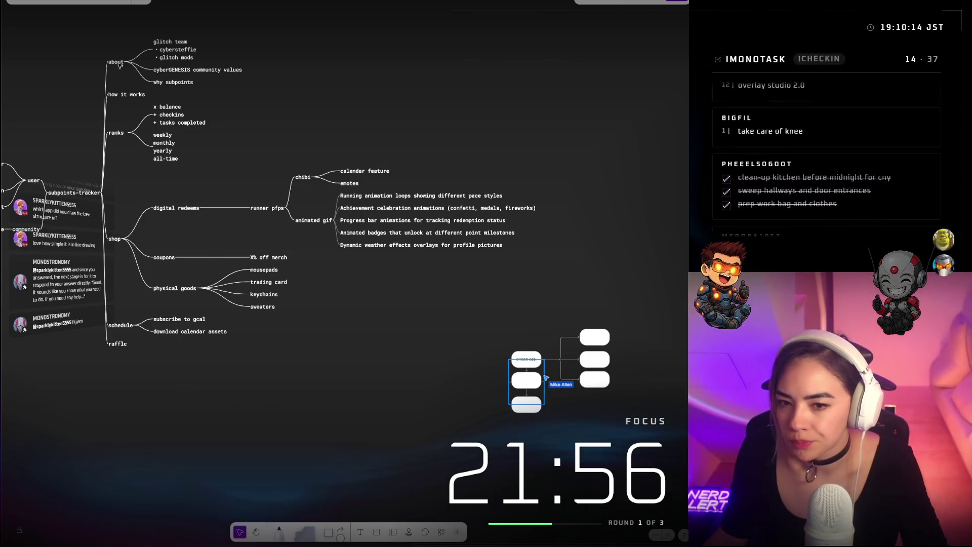
right_click(118, 64)
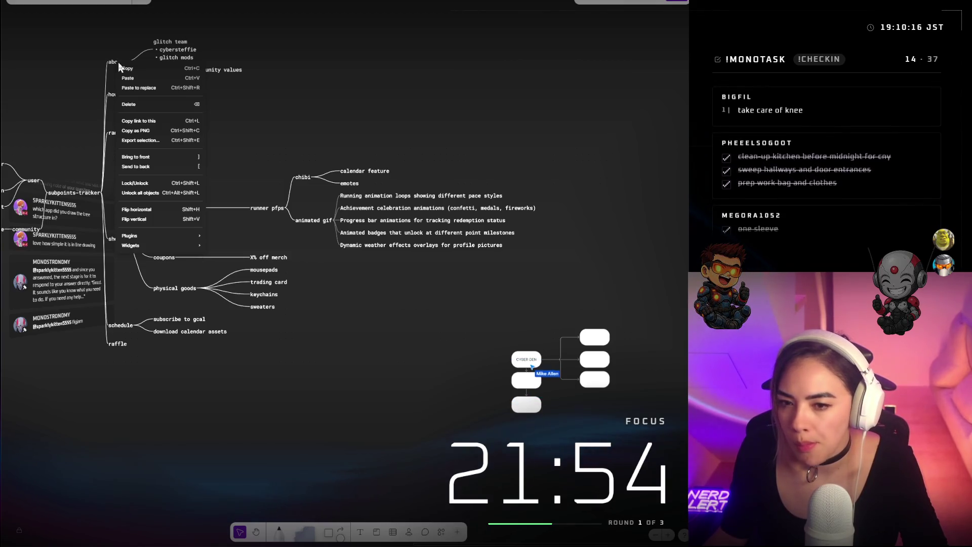
click(129, 68)
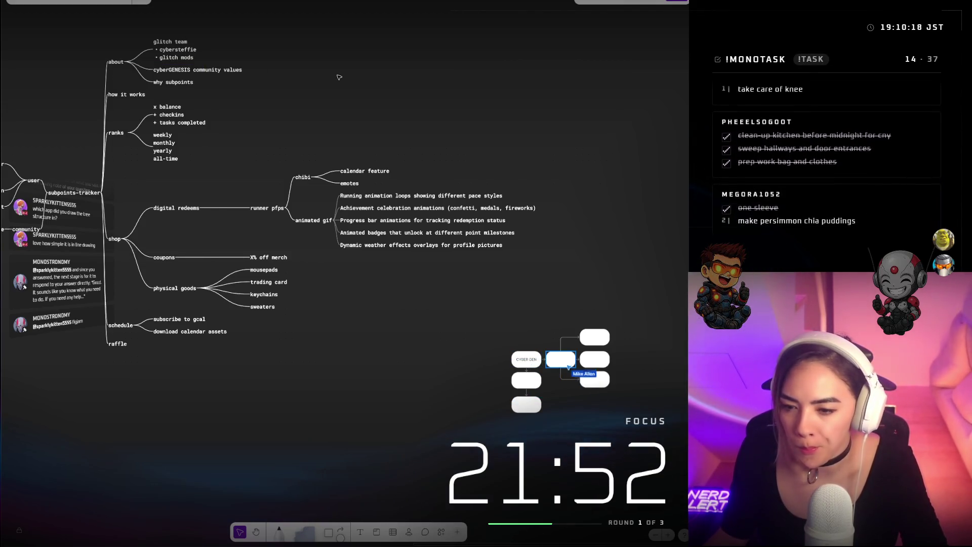
Box-select the five AI ideas under animated gif and delete them
click(302, 177)
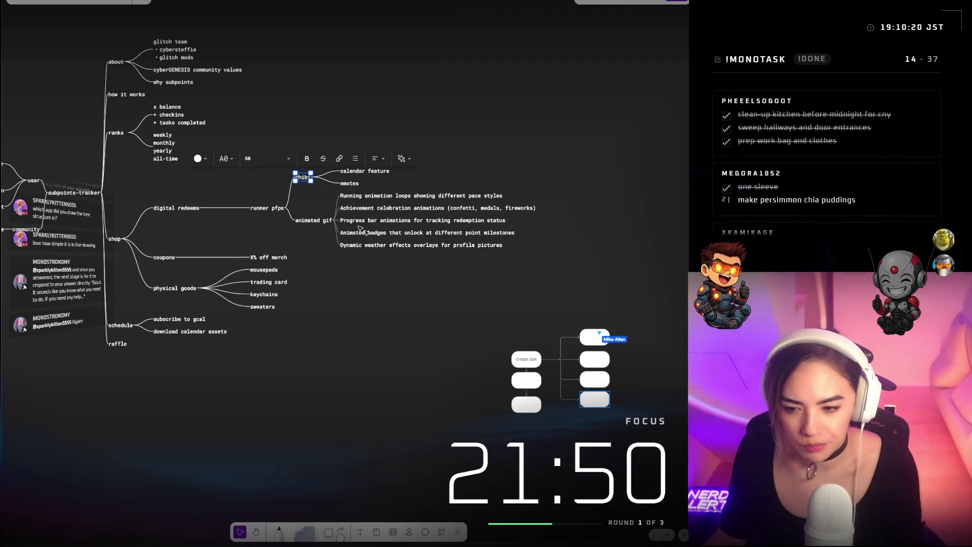
drag(552, 253, 405, 180)
key(Delete)
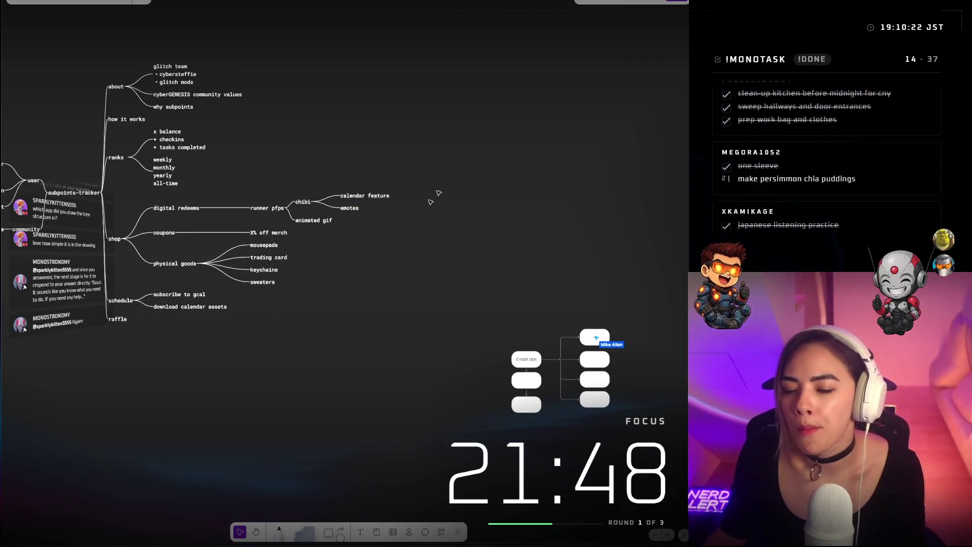
Duplicate the animated gif node and move the copy under chibi
click(322, 223)
key(ctrl+d)
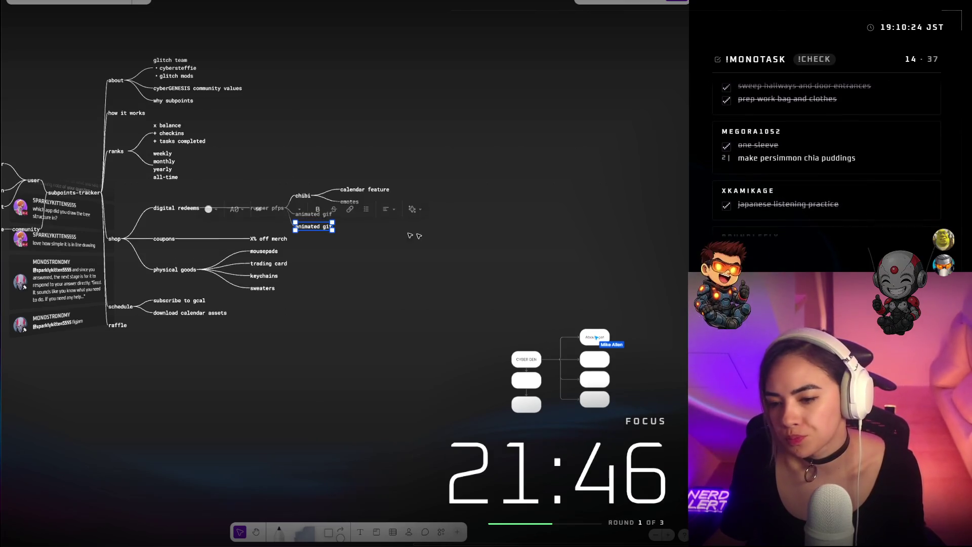
click(423, 255)
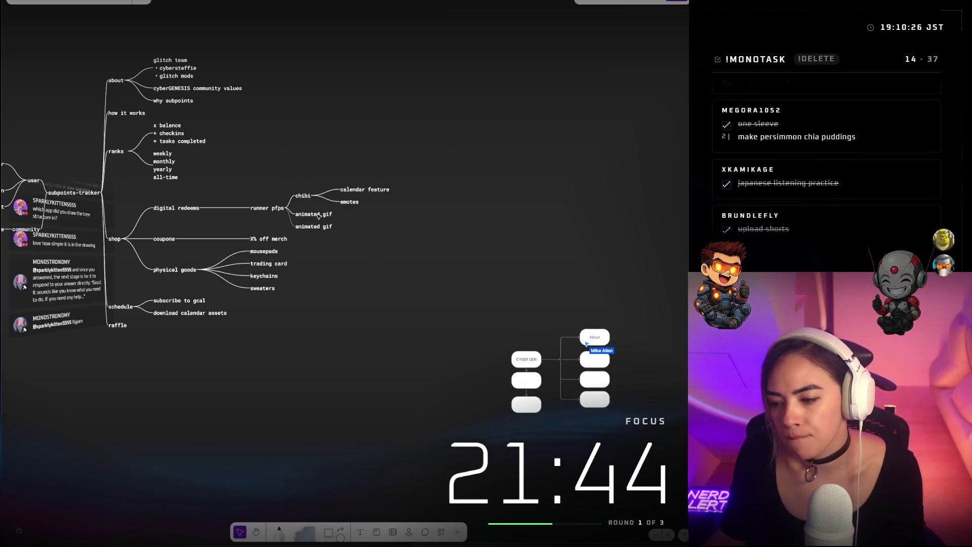
mouse_move(324, 229)
mouse_down()
mouse_move(393, 199)
mouse_move(381, 199)
mouse_up()
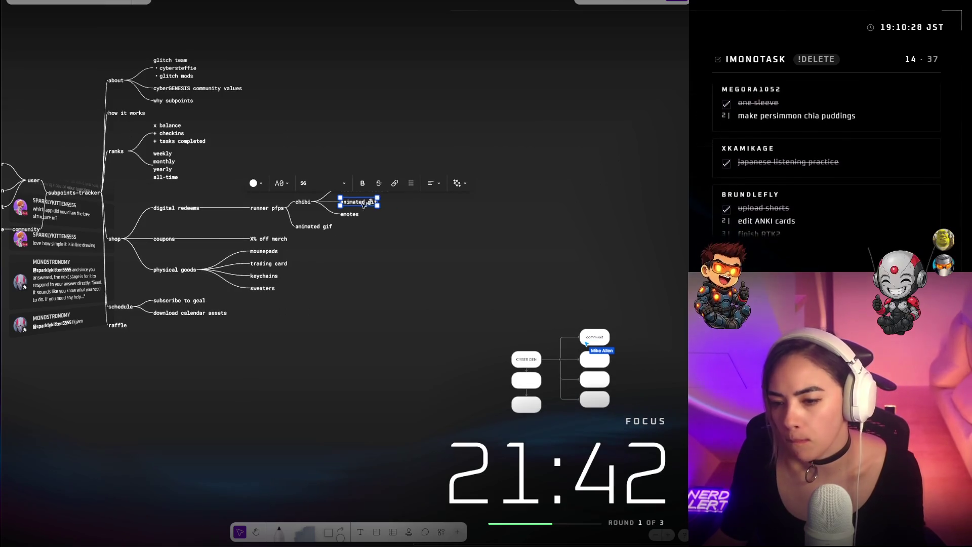
Add another copy under runner pfps and relabel it 'card'
key(ctrl+z)
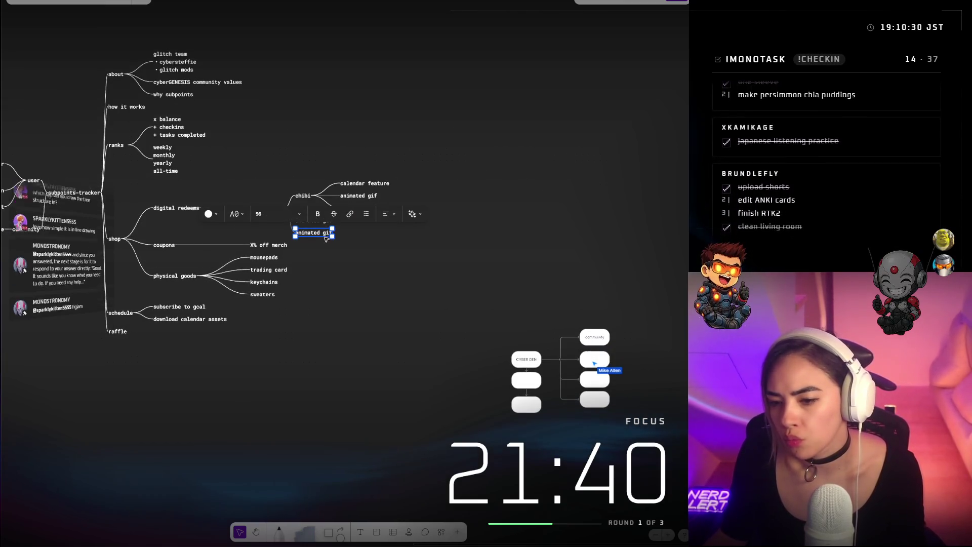
mouse_move(314, 231)
mouse_down()
mouse_move(317, 195)
mouse_move(333, 238)
mouse_up()
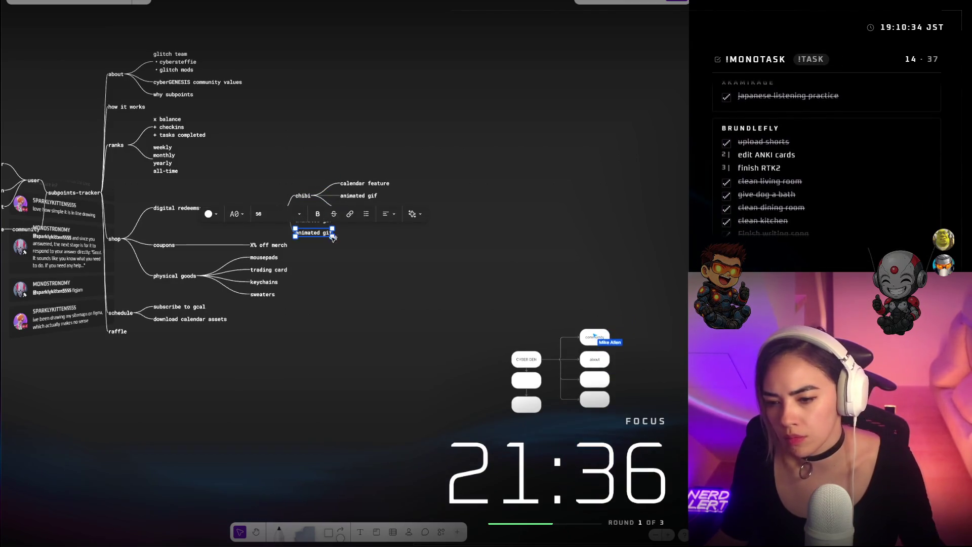
text(card)
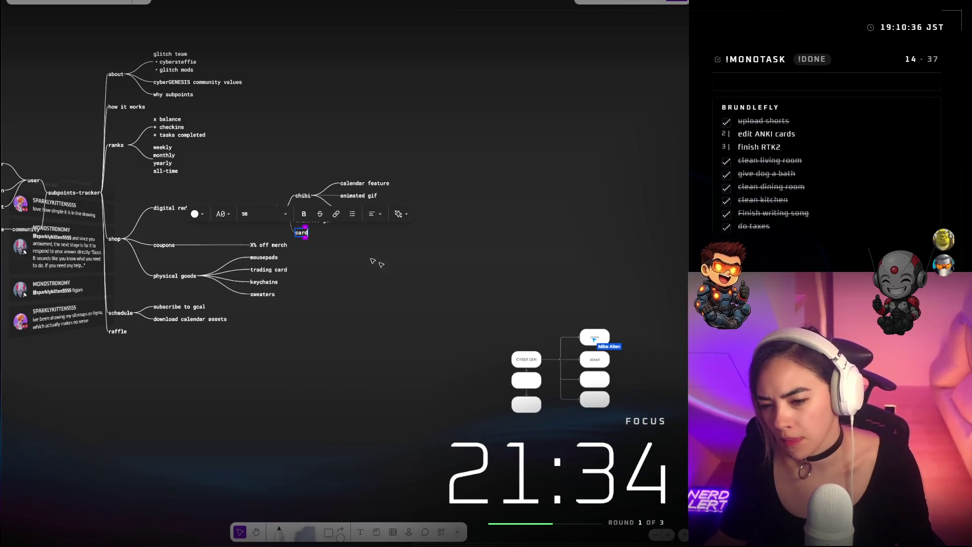
click(367, 273)
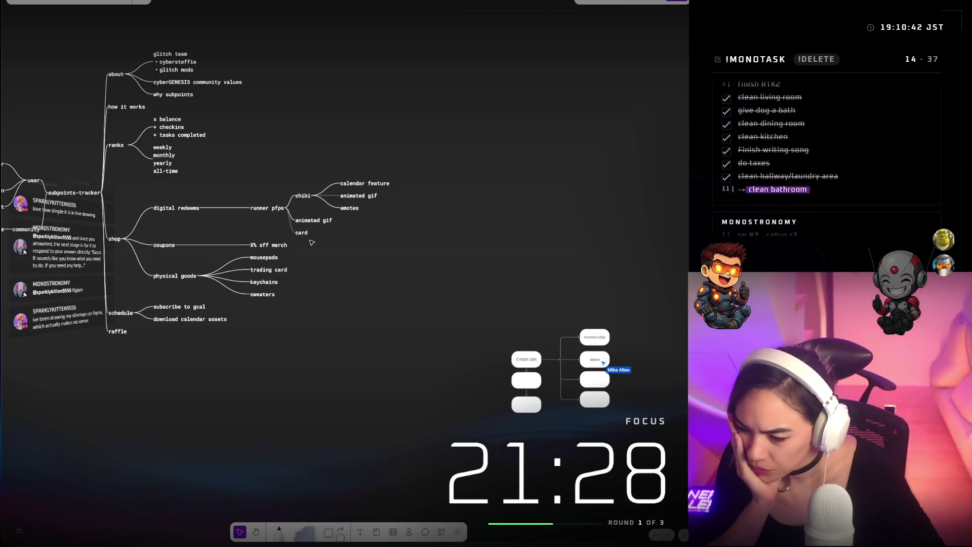
scroll(590, 377, up, 5)
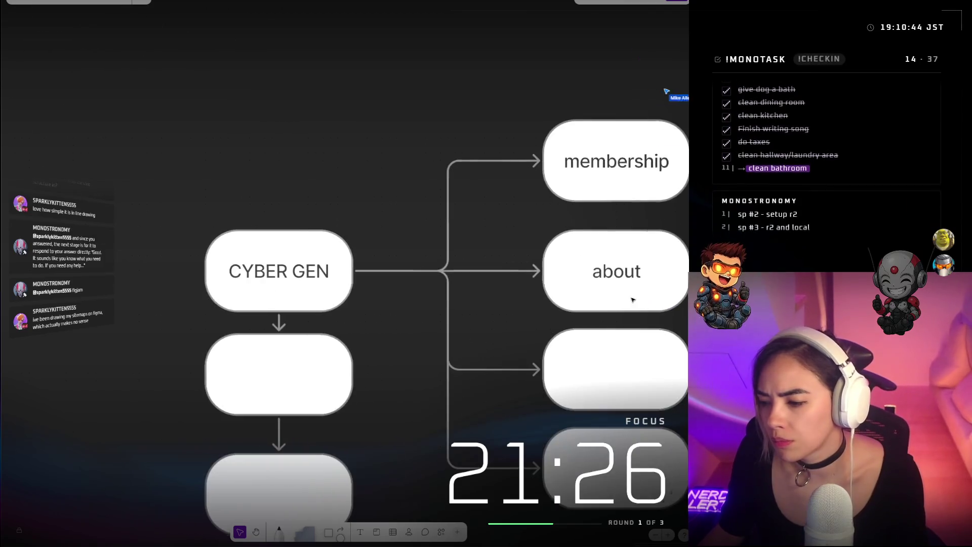
scroll(632, 300, down, 5)
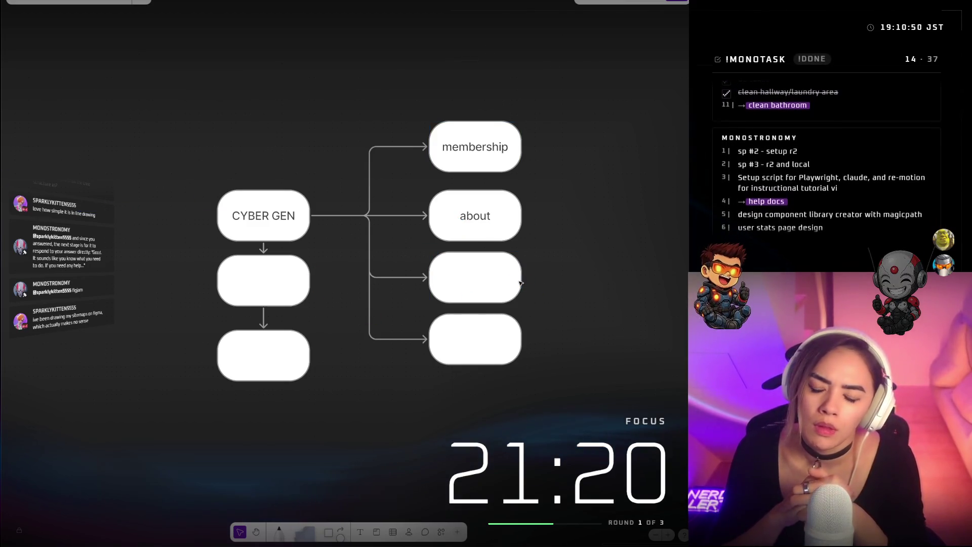
scroll(299, 198, down, 10)
scroll(300, 198, up, 10)
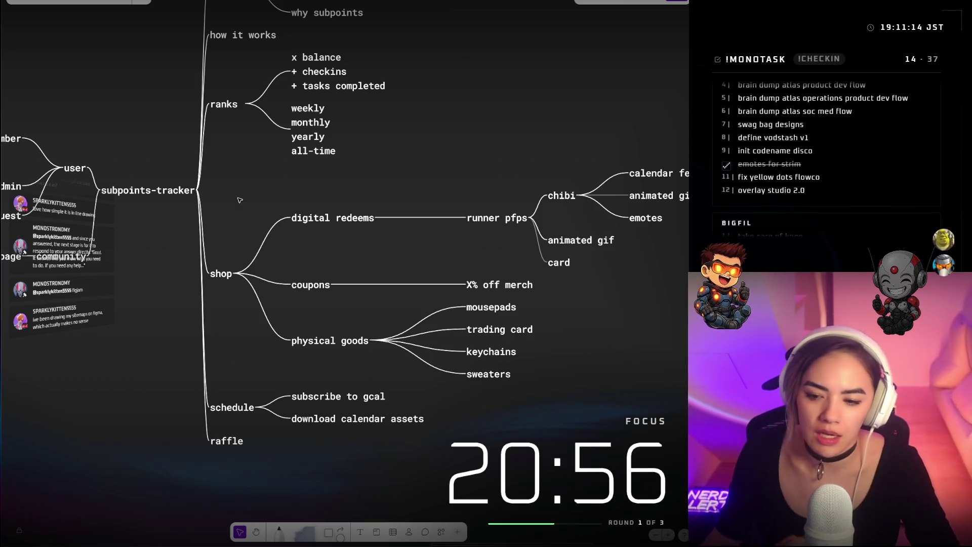
Rename the mind map's shop branch to 'redeems' and relabel the flowchart's shop box 'merch'
double_click(228, 274)
text(redeems)
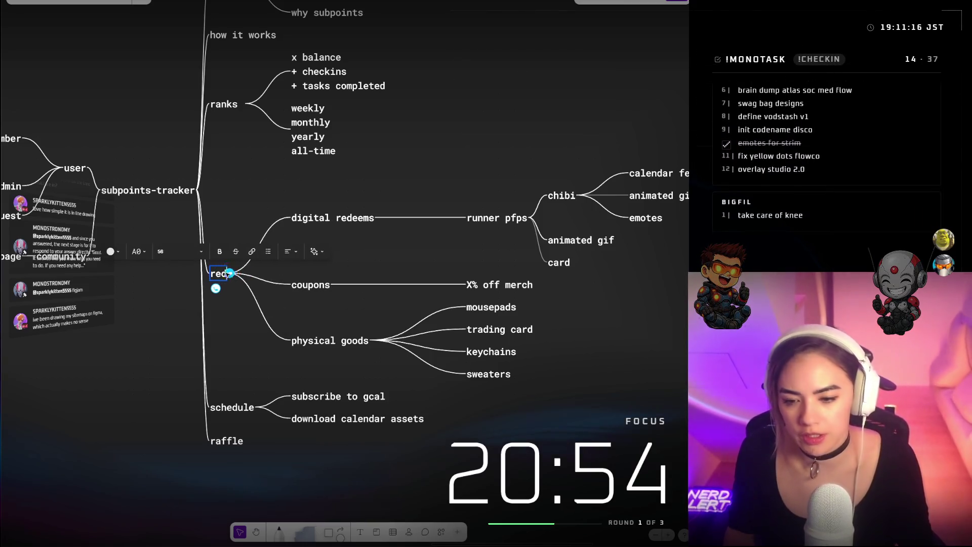
scroll(253, 266, down, 5)
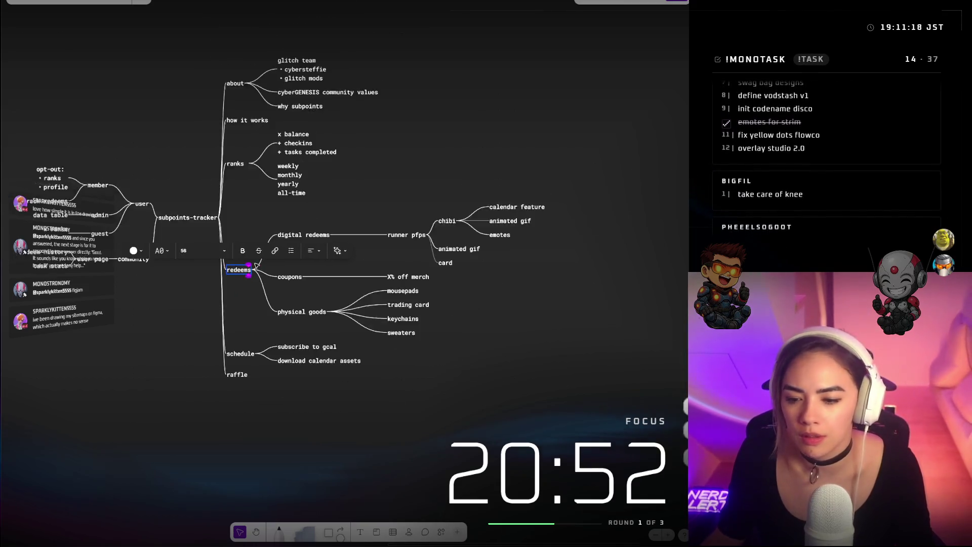
scroll(614, 374, up, 5)
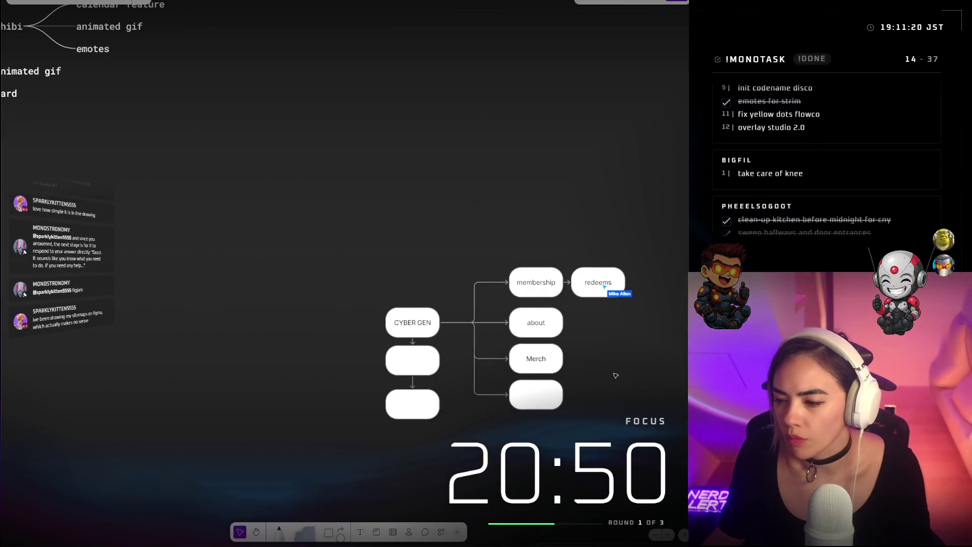
scroll(640, 346, up, 3)
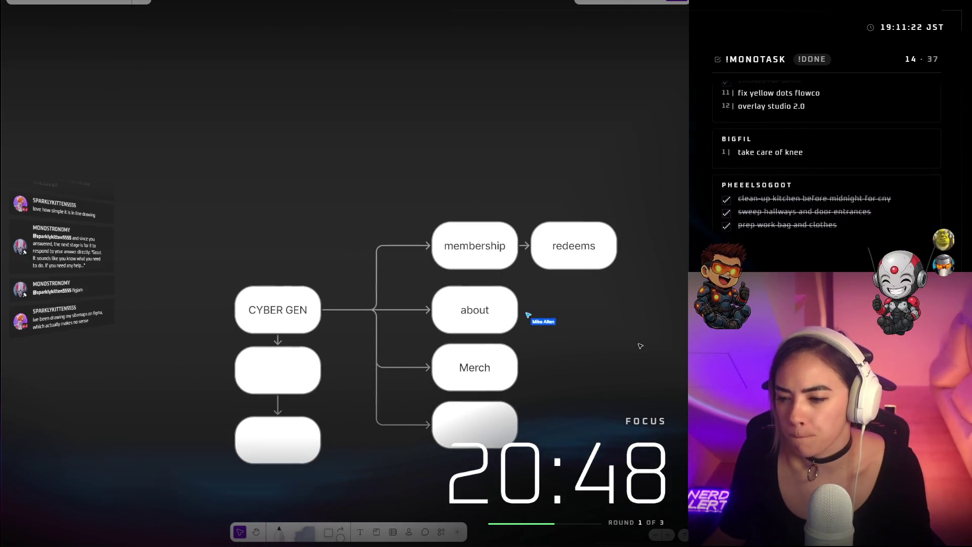
scroll(640, 346, down, 1)
scroll(640, 346, right, 2)
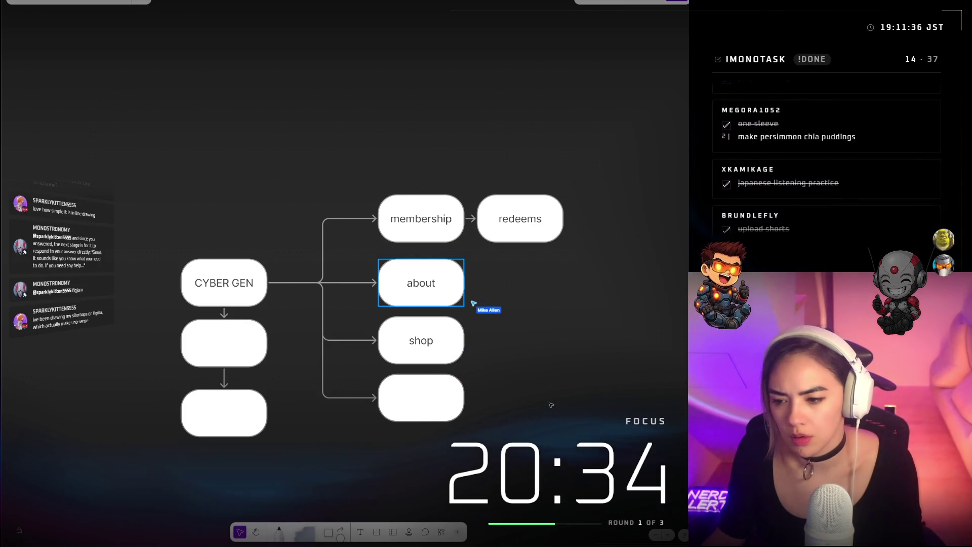
click(432, 348)
text(merch)
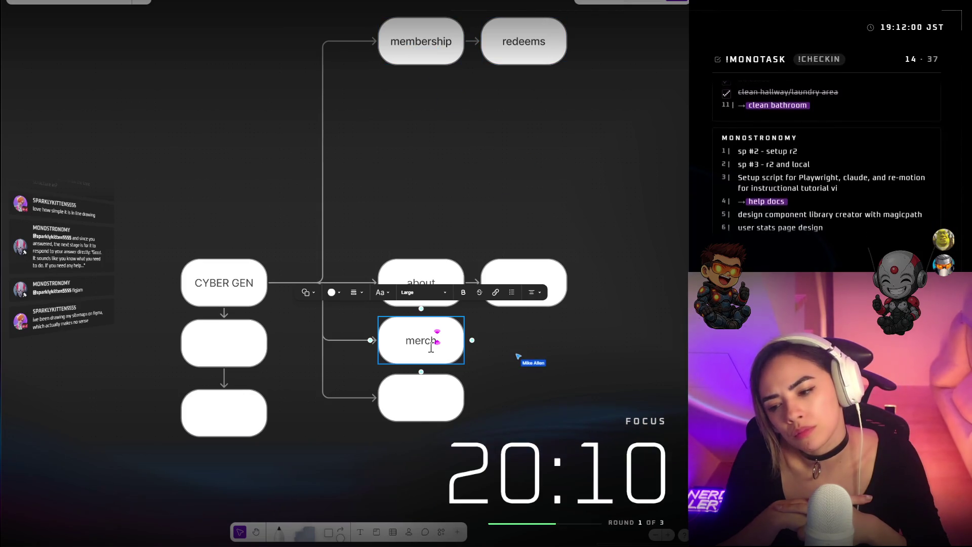
key(ctrl+minus)
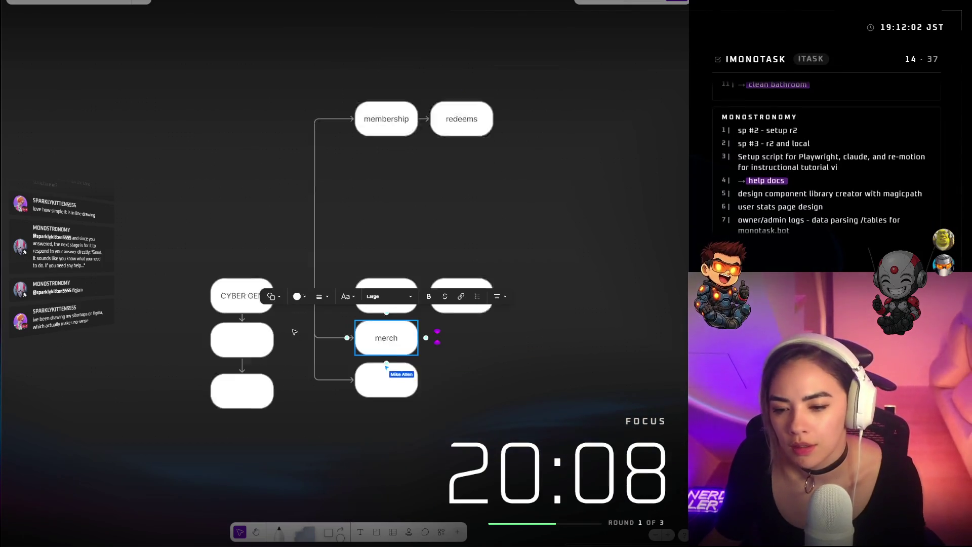
Finish editing the merch box and pan up across the CYBER GEN flowchart
click(463, 395)
scroll(497, 389, right, 2)
scroll(506, 397, up, 5)
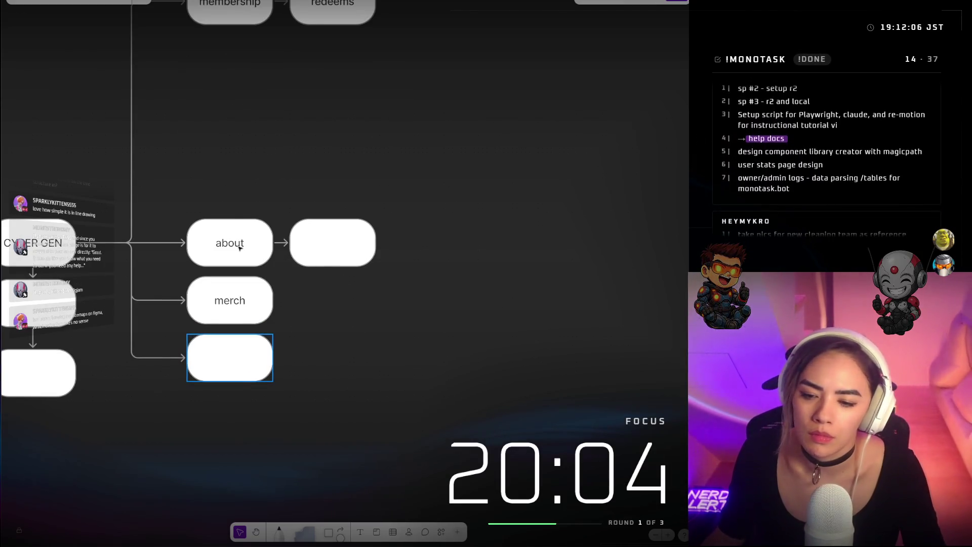
scroll(241, 249, up, 3)
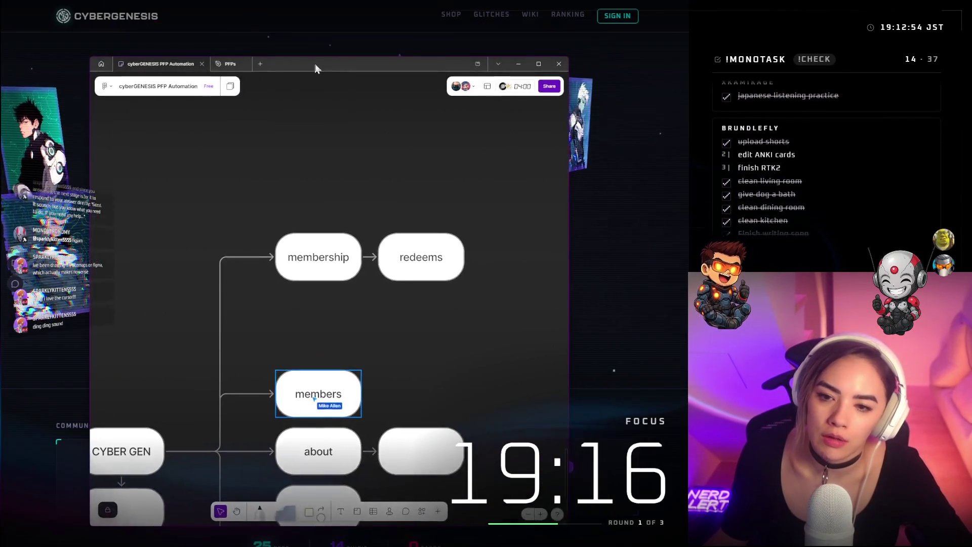
Snap FigJam beside the CyberGenesis site, open the GLITCHES list and expand the site window
key(super+Right)
click(66, 147)
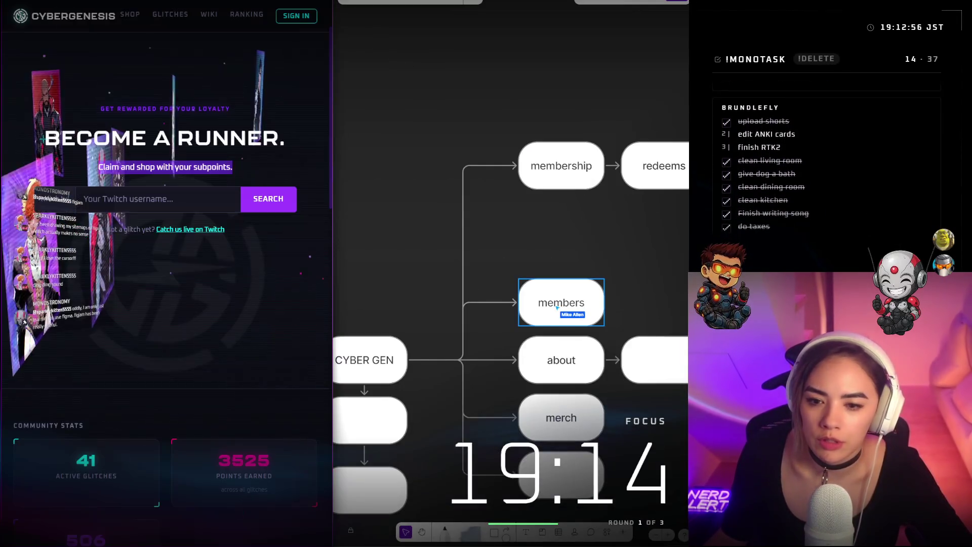
click(191, 16)
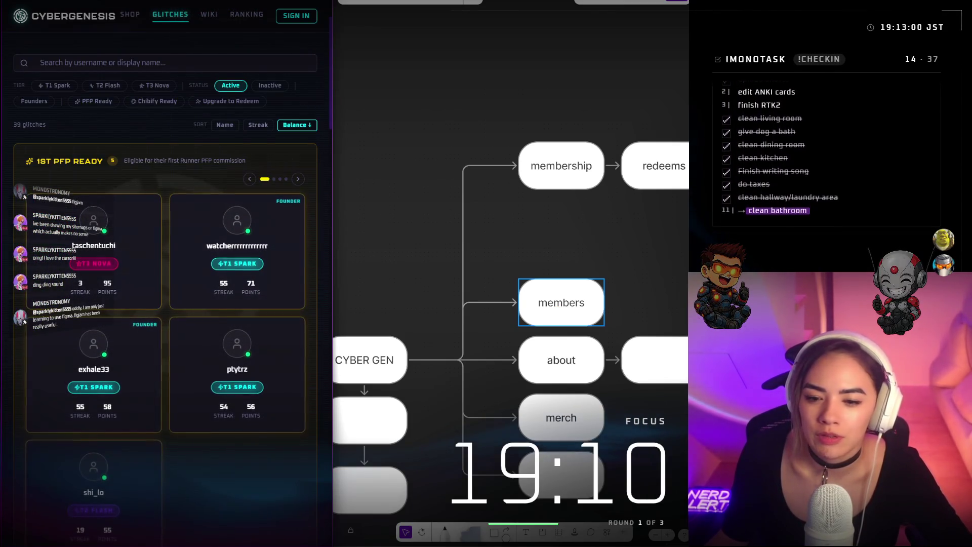
key(super+z)
key(super+Up)
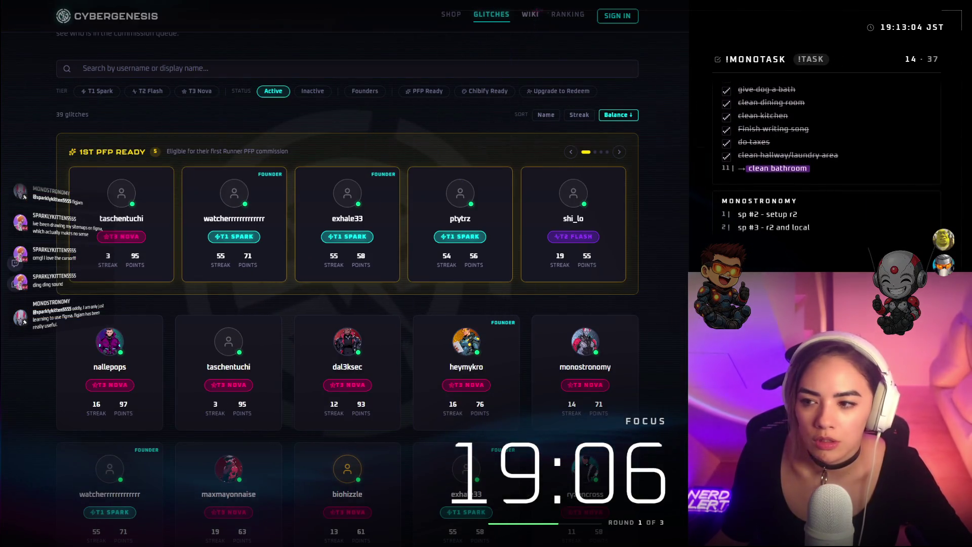
View the wiki's CHIBI and BANNER art, then return to the GLITCHES community grid and scroll through it
click(530, 14)
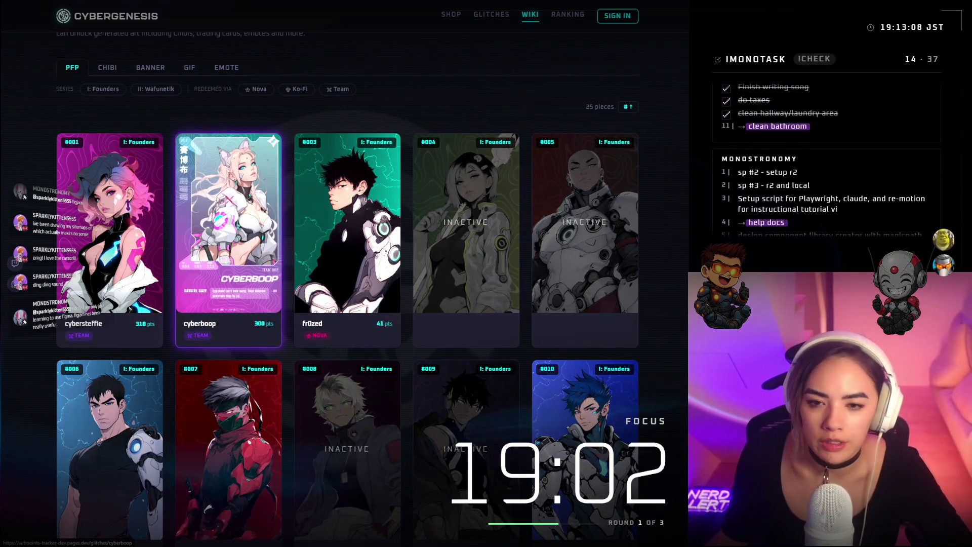
click(107, 68)
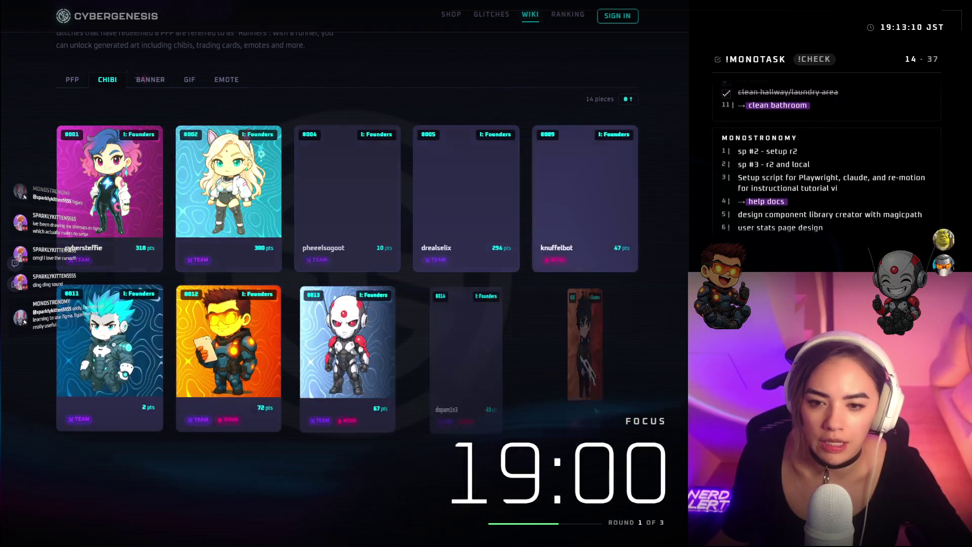
click(160, 81)
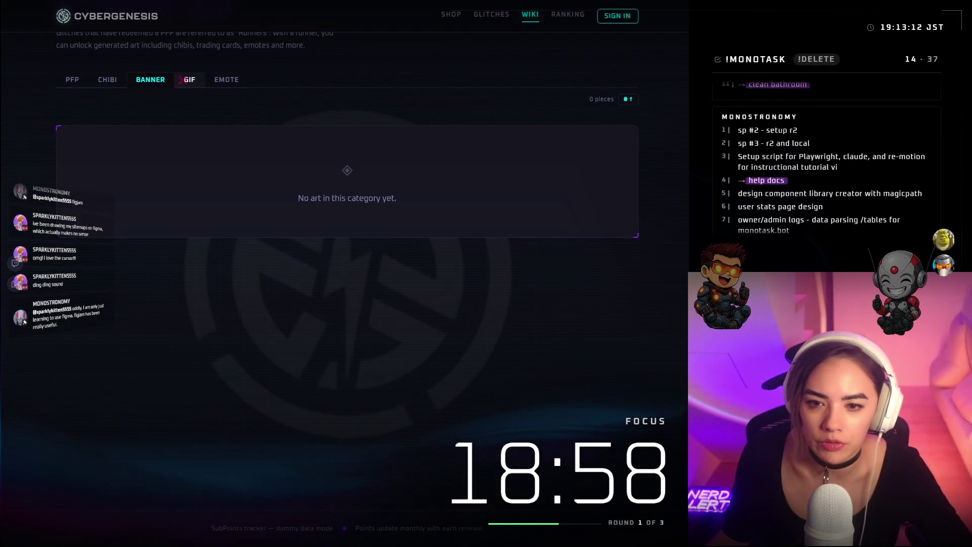
click(491, 14)
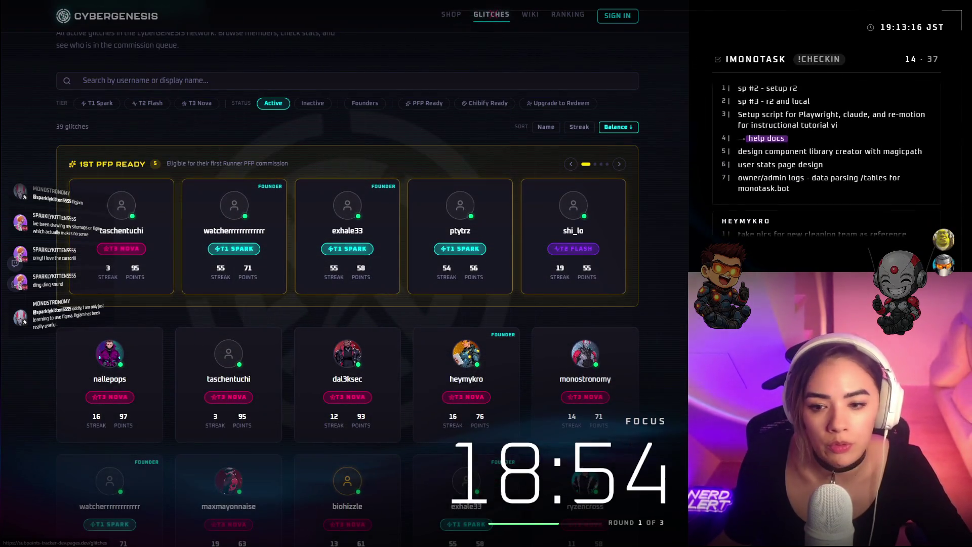
scroll(421, 296, down, 10)
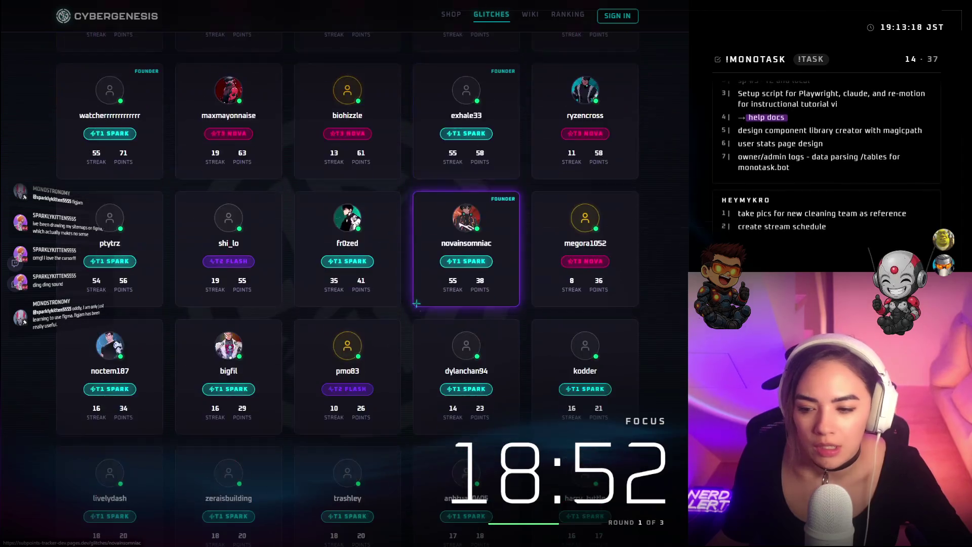
scroll(638, 107, up, 10)
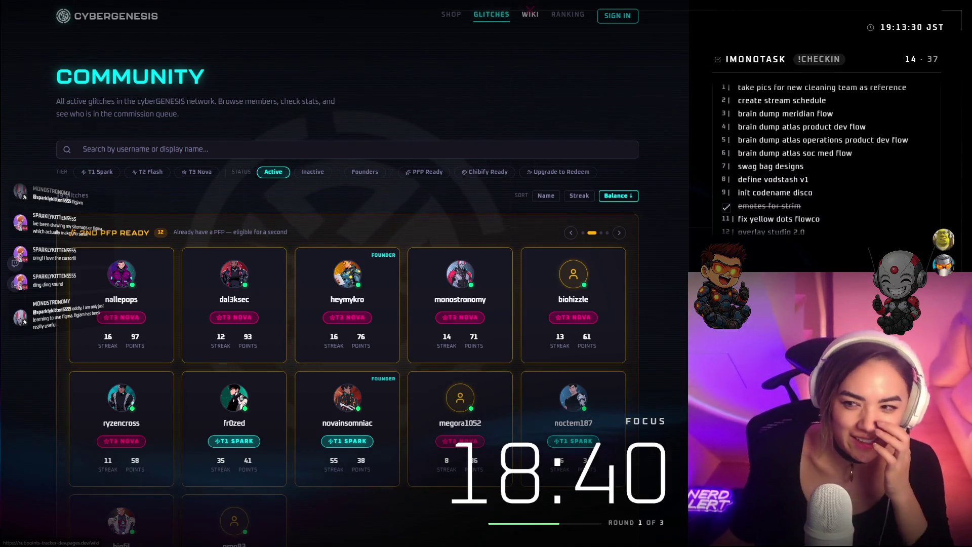
On the Runners Wiki, check the empty Banner and GIF categories, then return to the 25-piece PFP gallery
click(530, 14)
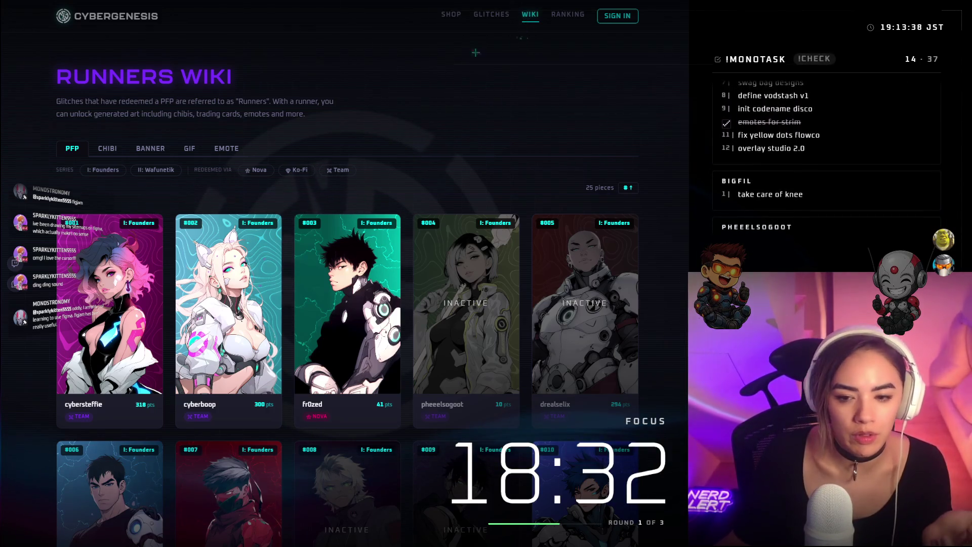
click(107, 149)
click(150, 149)
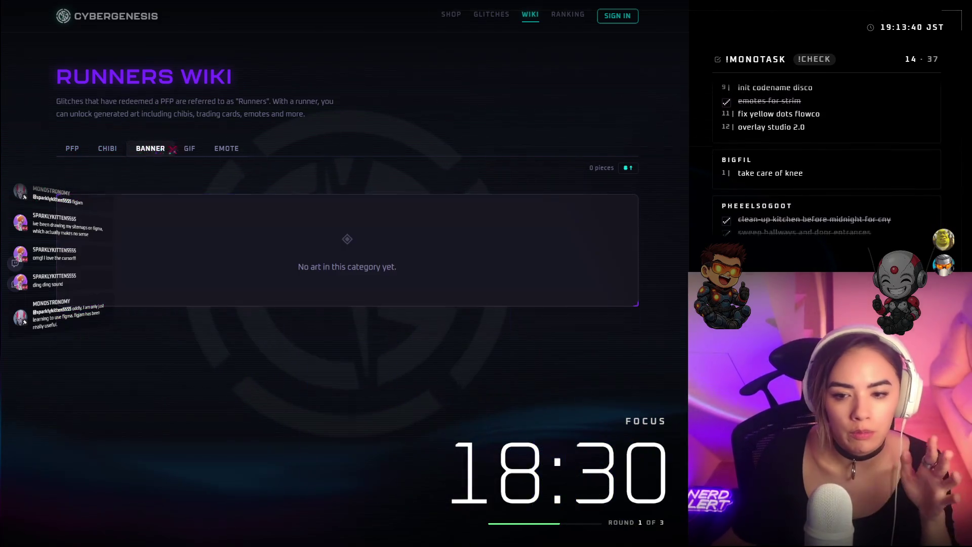
click(187, 148)
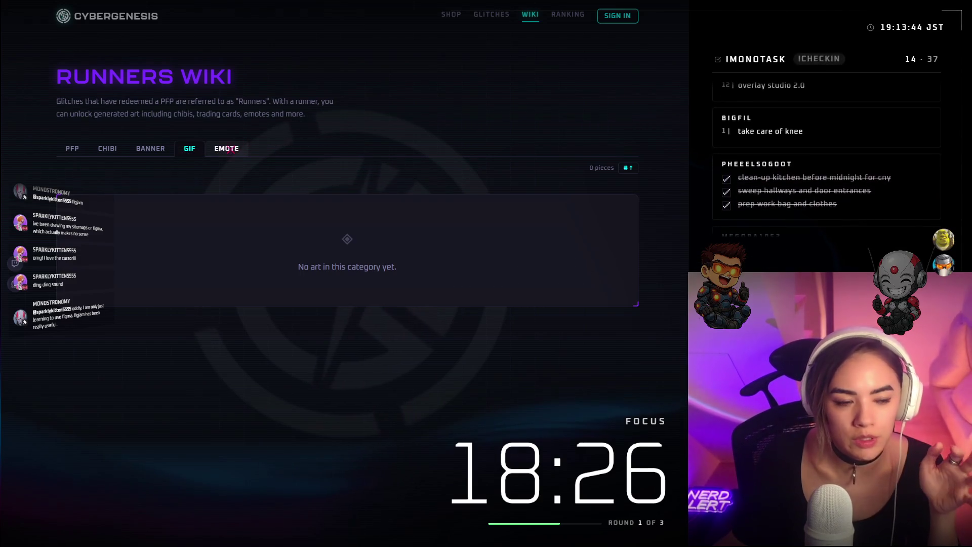
click(80, 155)
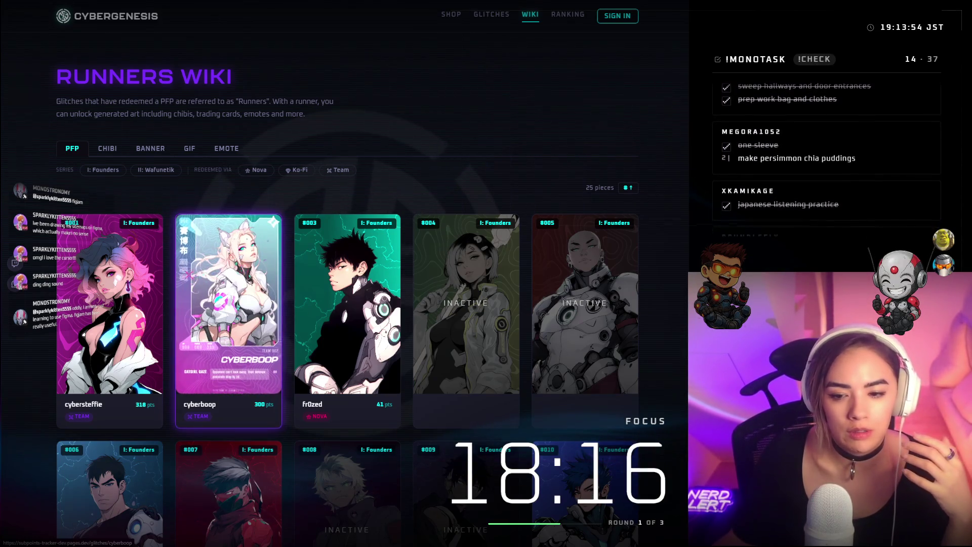
Review cybersteffie's profile: Points Bank (20 spent, 322 available), art showcase and affordable rewards
click(110, 314)
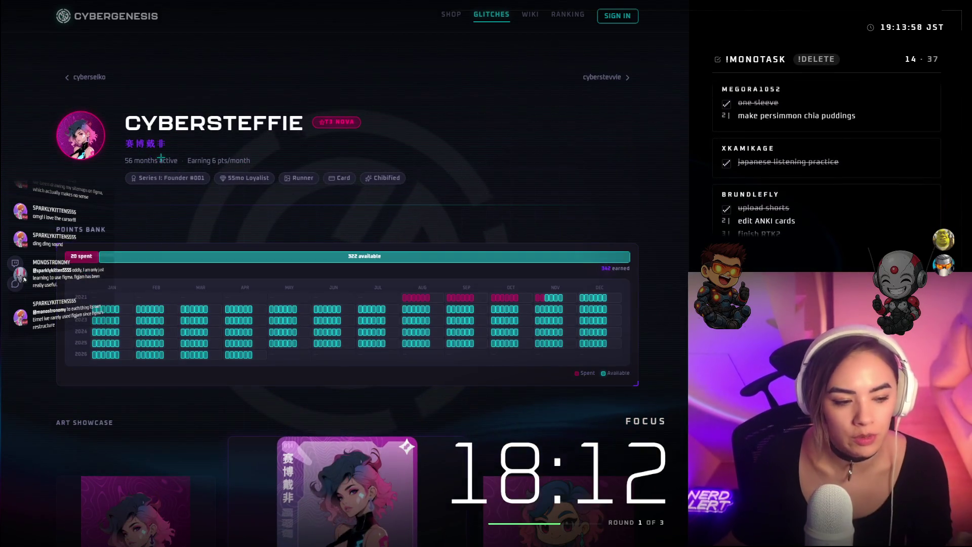
scroll(161, 157, down, 1)
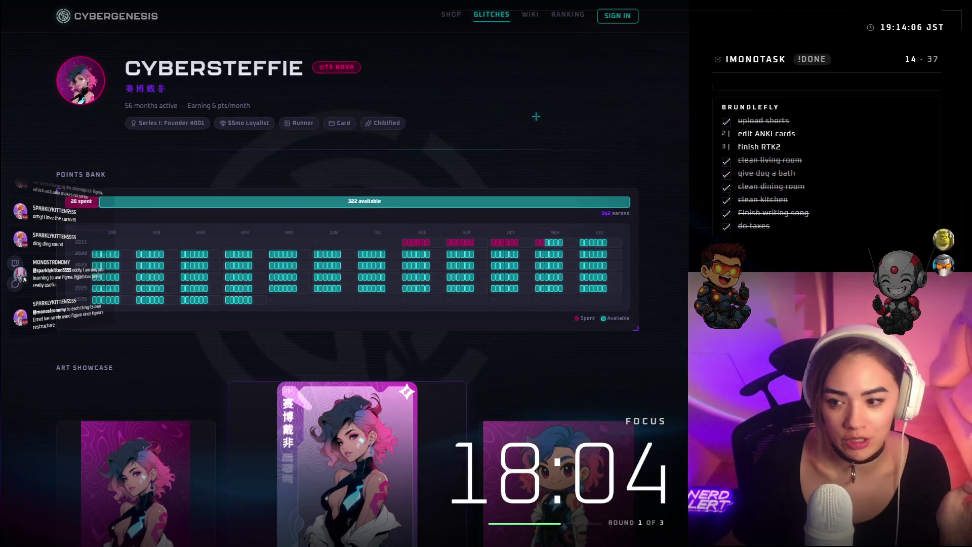
scroll(583, 137, down, 7)
scroll(533, 116, down, 2)
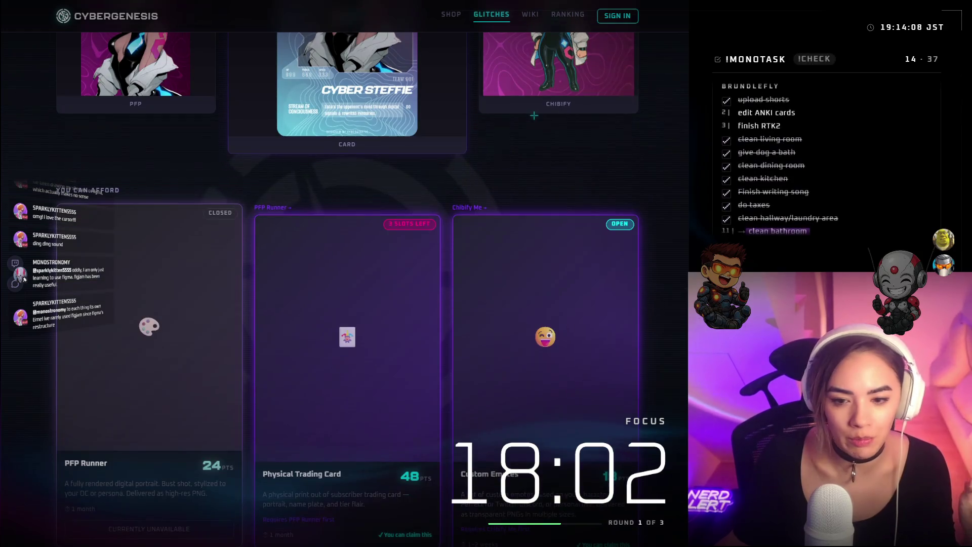
scroll(534, 124, down, 2)
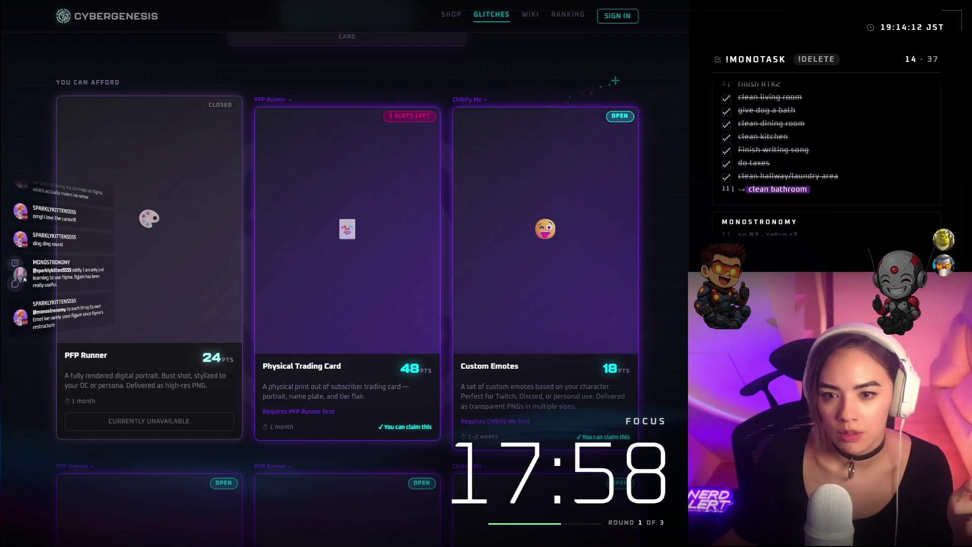
scroll(616, 81, down, 5)
scroll(607, 31, up, 5)
scroll(607, 28, up, 10)
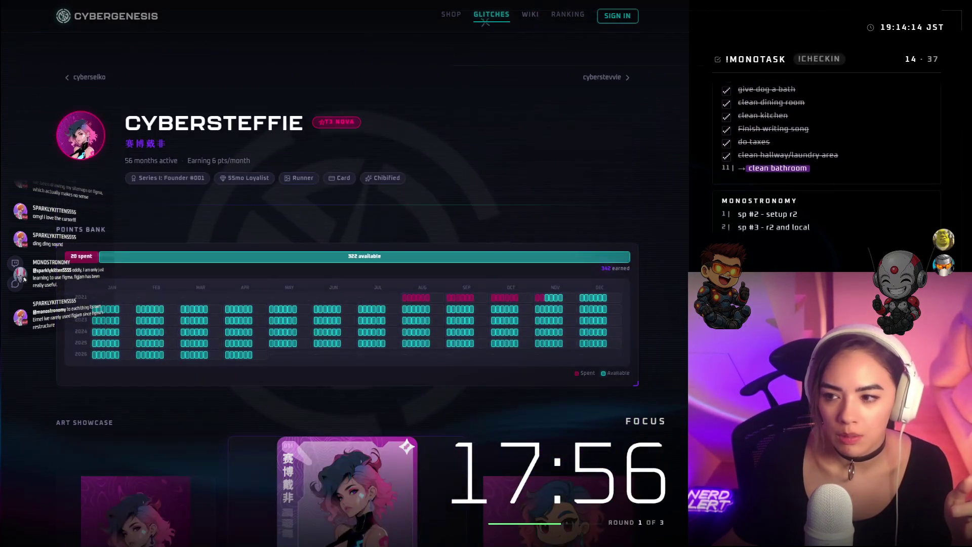
click(490, 15)
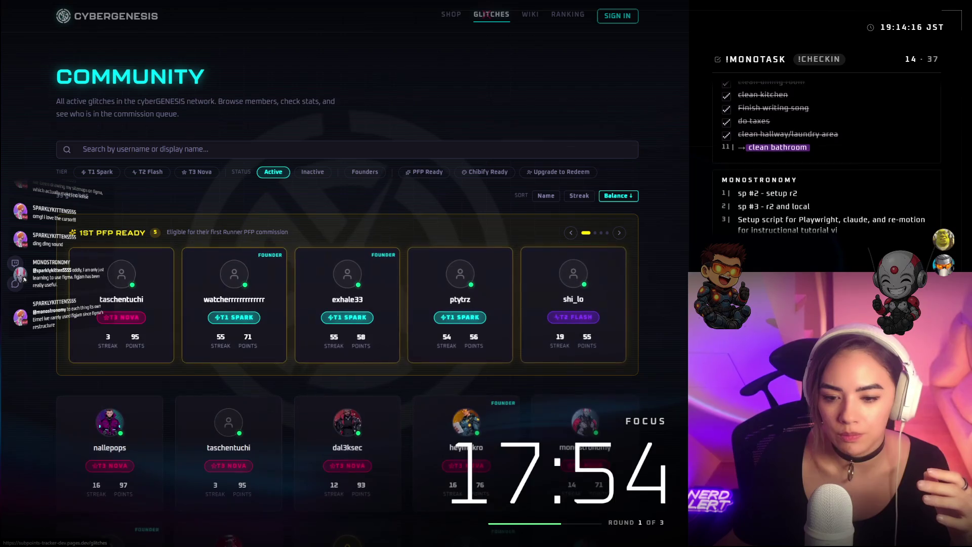
click(530, 14)
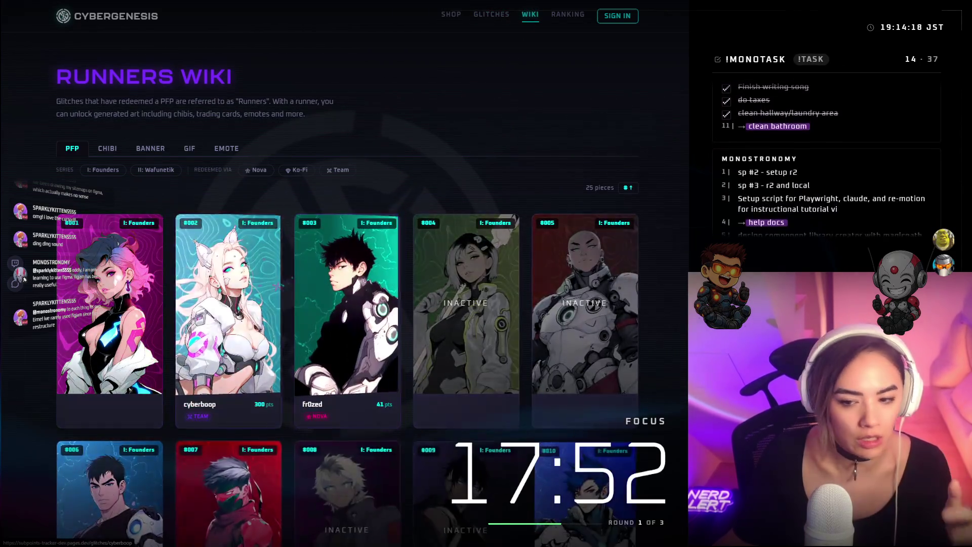
click(241, 260)
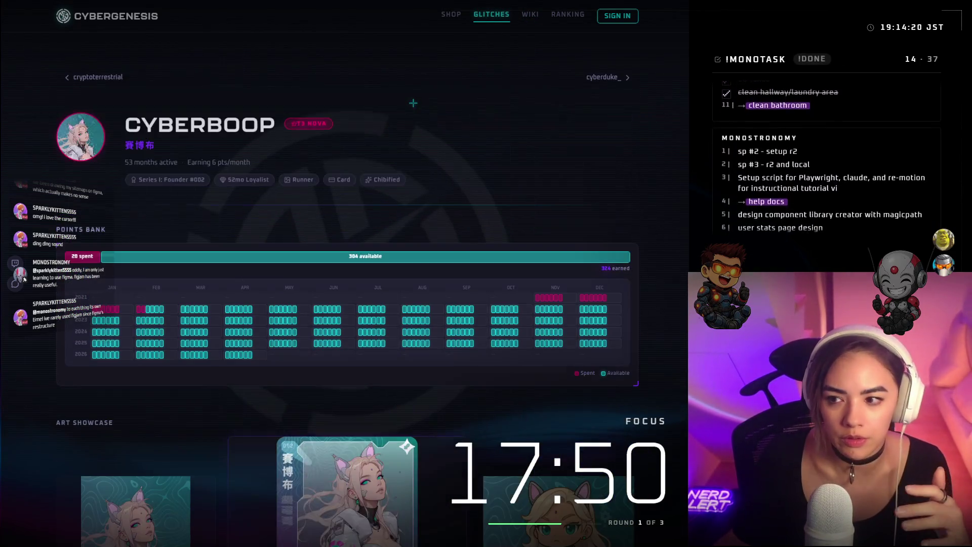
Browse the Community list of 39 active glitches and its 1st PFP Ready carousel
click(500, 14)
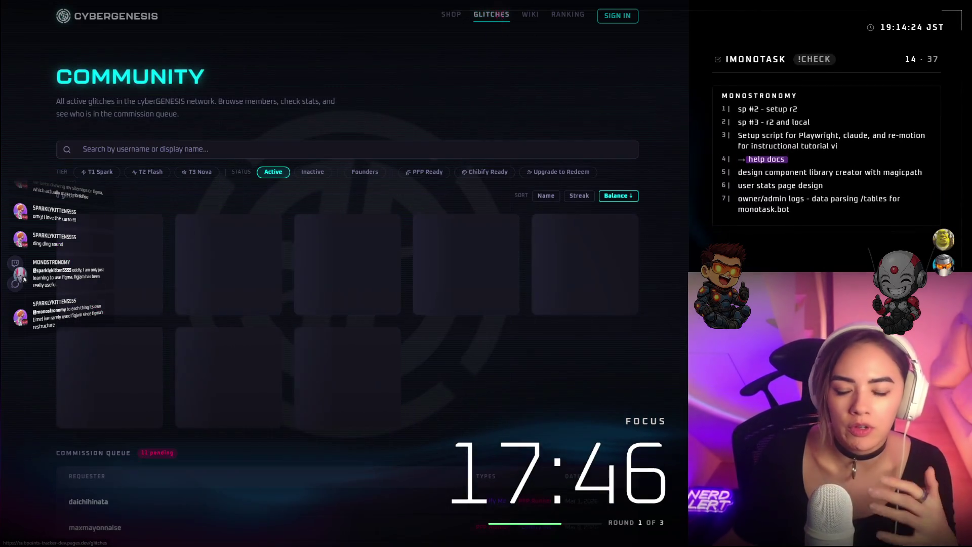
scroll(347, 284, down, 2)
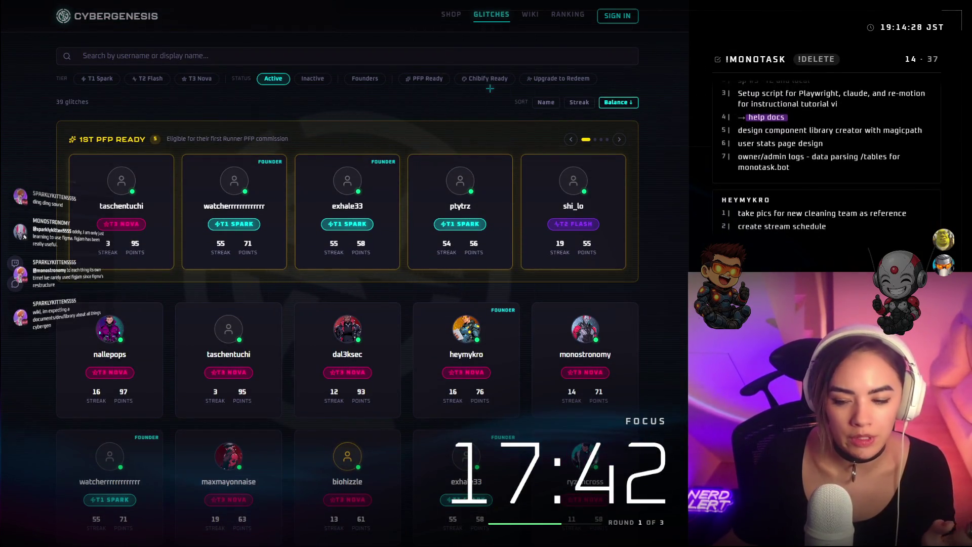
scroll(347, 284, down, 4)
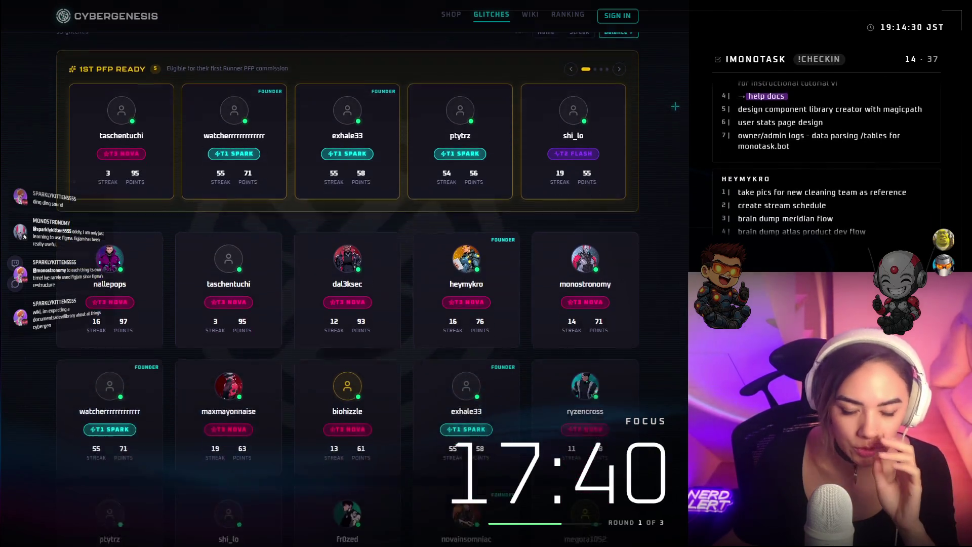
scroll(657, 166, down, 5)
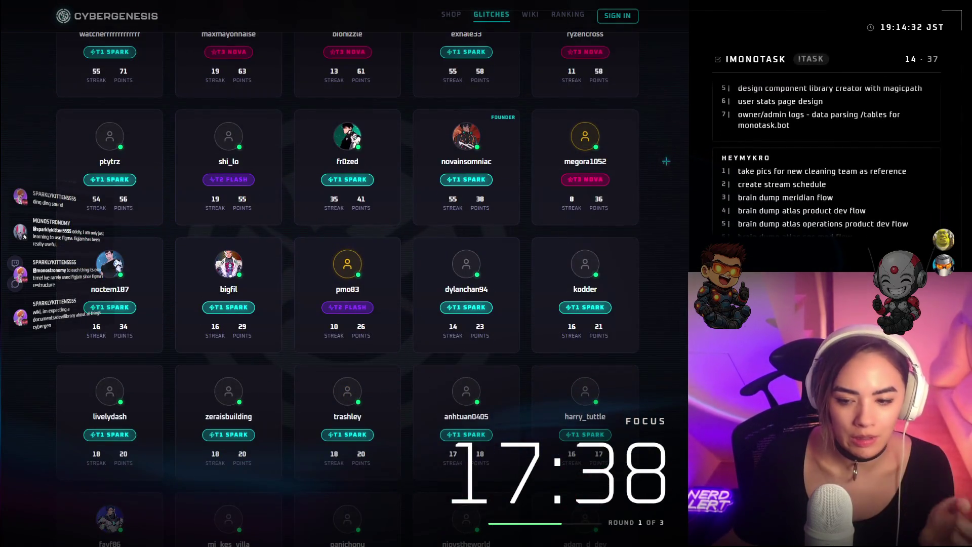
scroll(666, 161, up, 5)
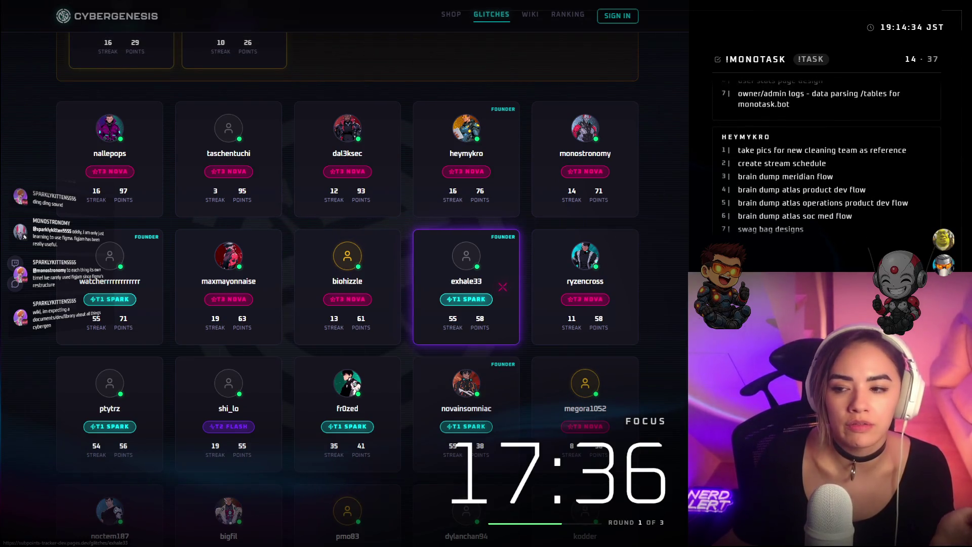
Check exhale33's empty art showcase and locked rewards, then go back to the Runners Wiki
click(458, 274)
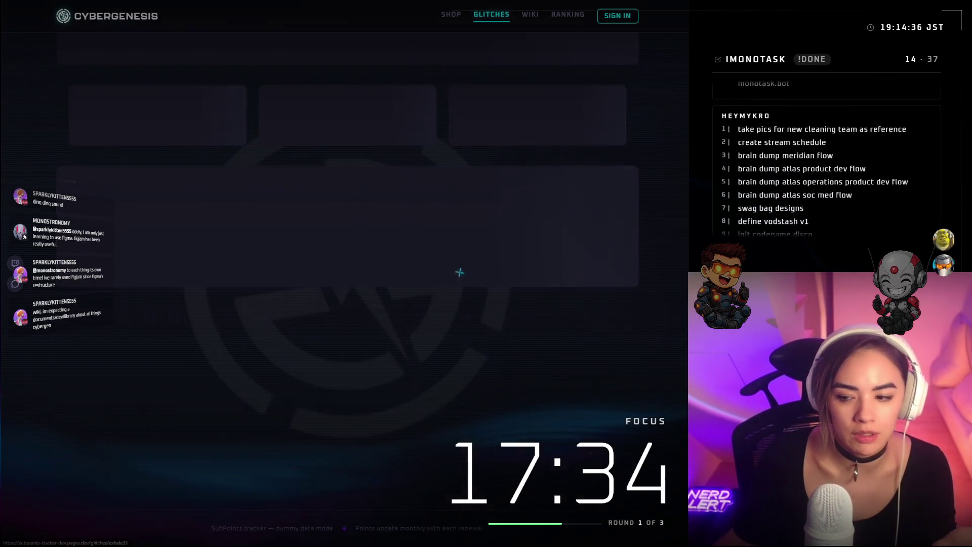
scroll(606, 265, up, 10)
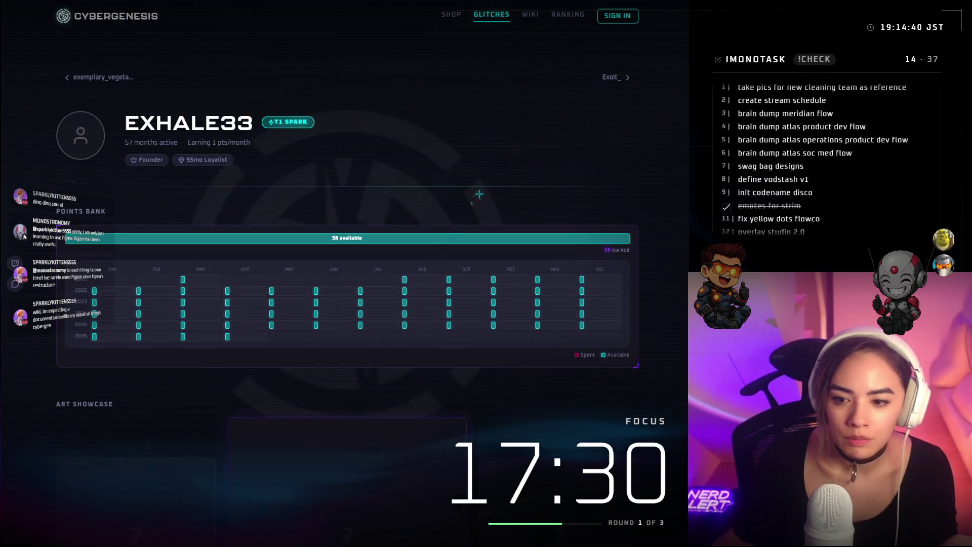
scroll(480, 194, down, 5)
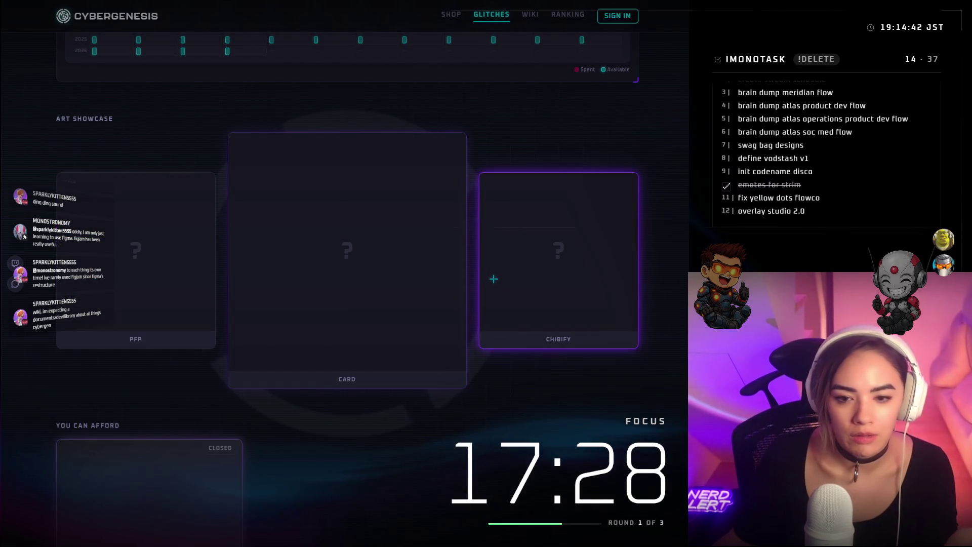
scroll(494, 279, down, 7)
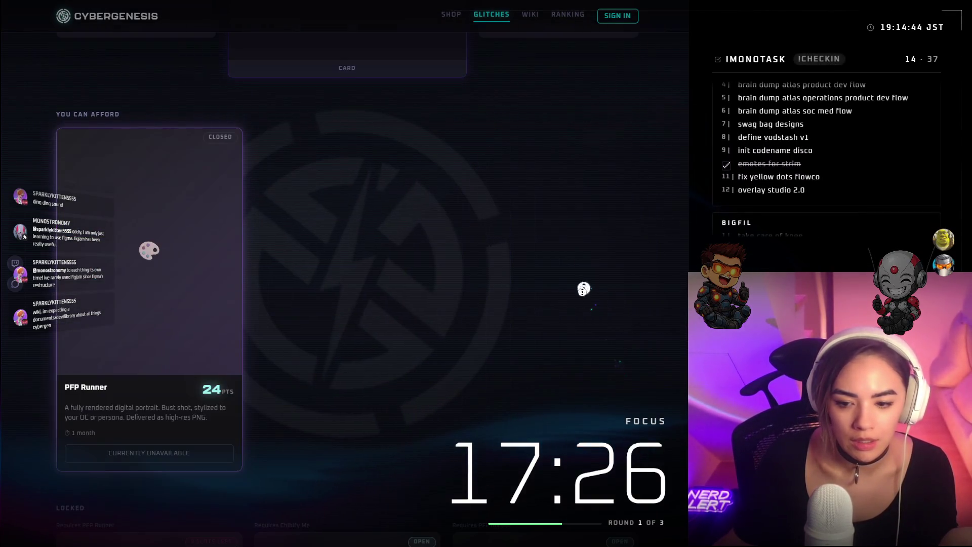
scroll(532, 293, down, 10)
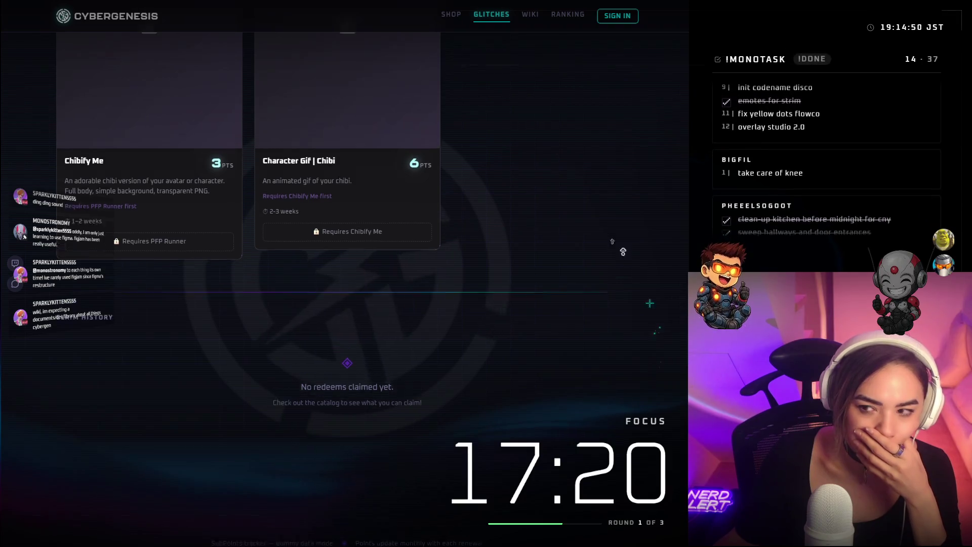
click(531, 15)
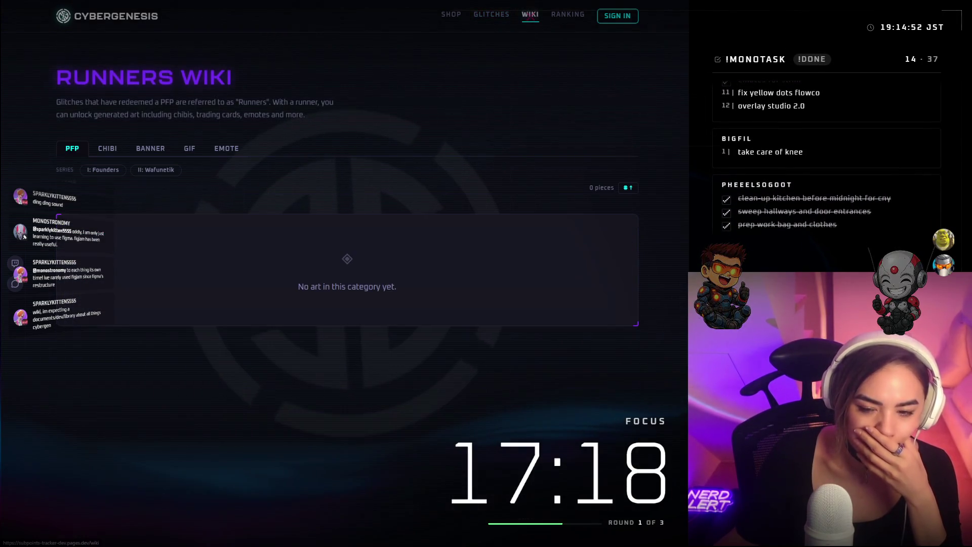
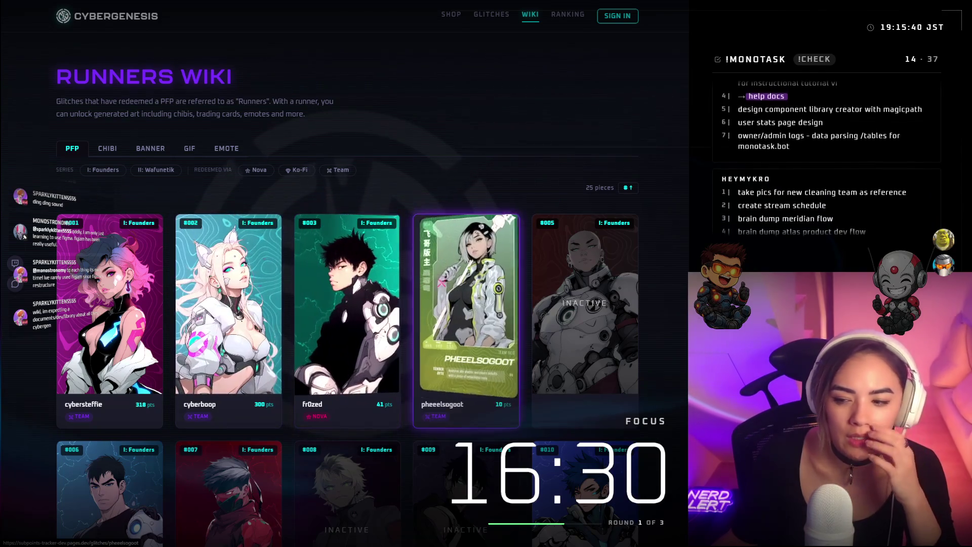
View pheelsogoot's glitch page, return to the Runners Wiki grid, and switch back to FigJam
click(440, 282)
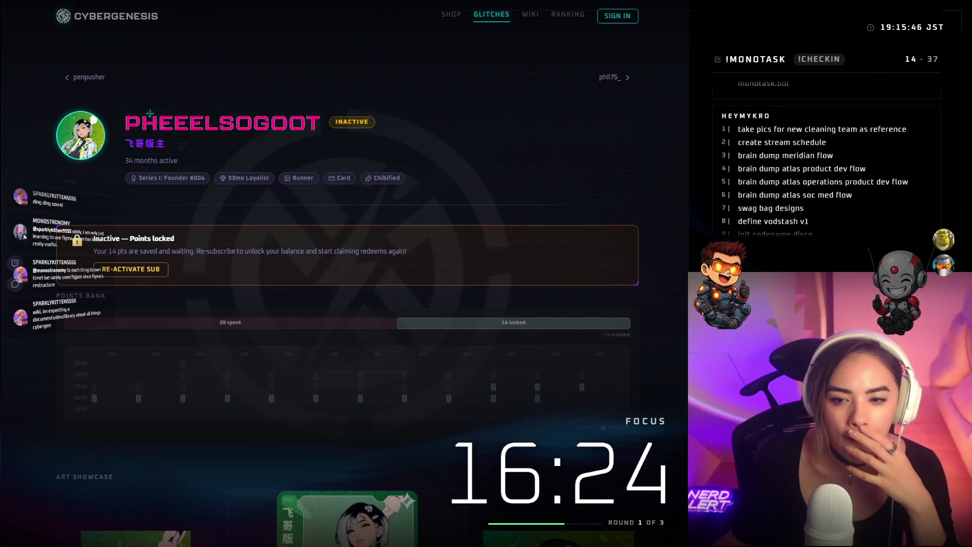
key(alt+Left)
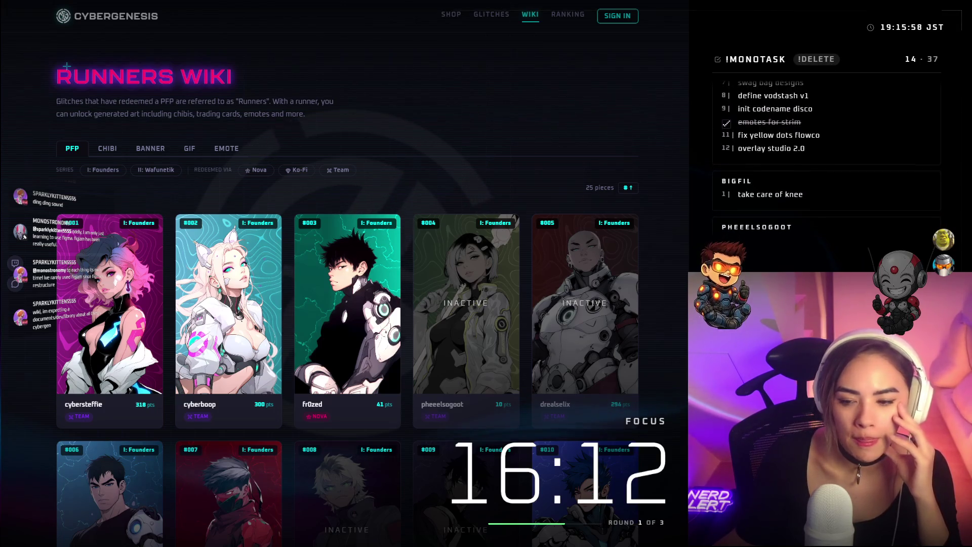
scroll(347, 304, down, 2)
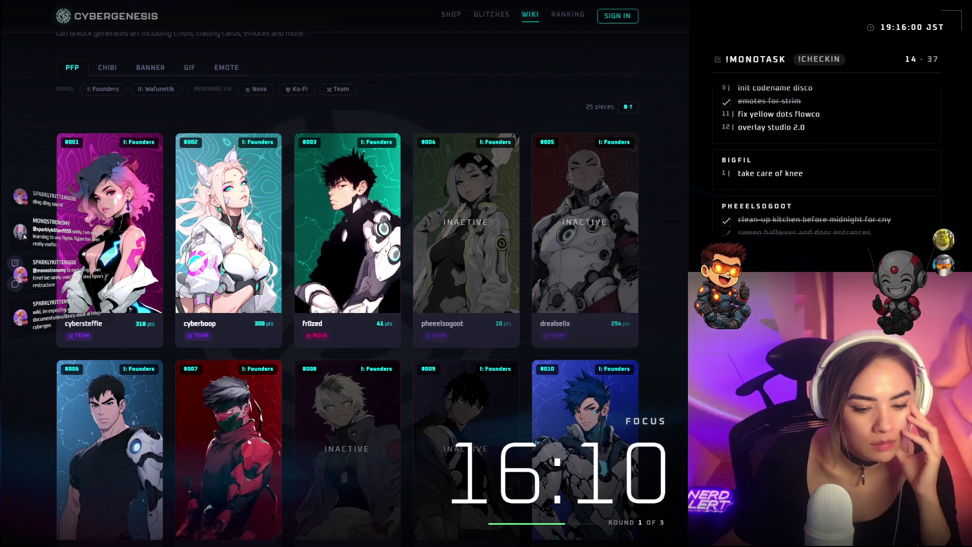
key(alt+Tab)
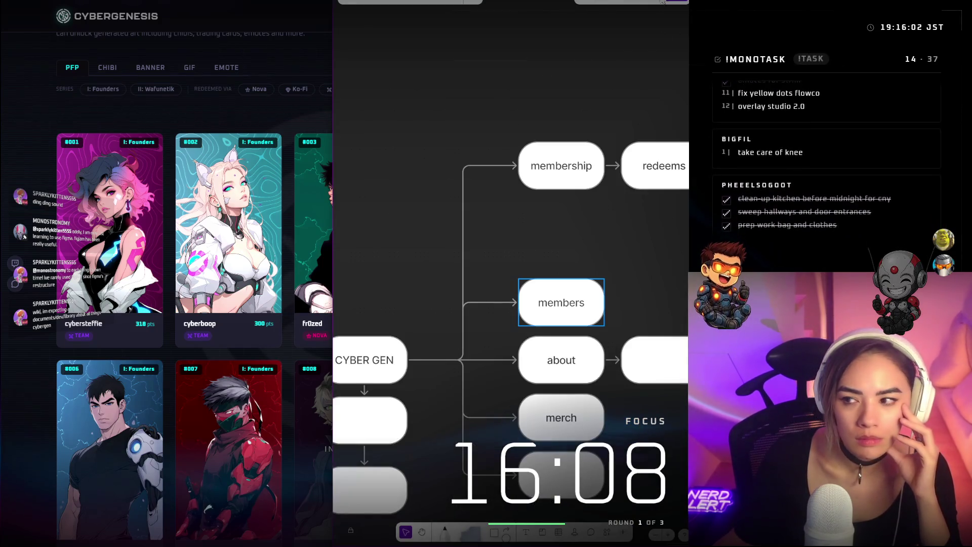
scroll(505, 172, down, 5)
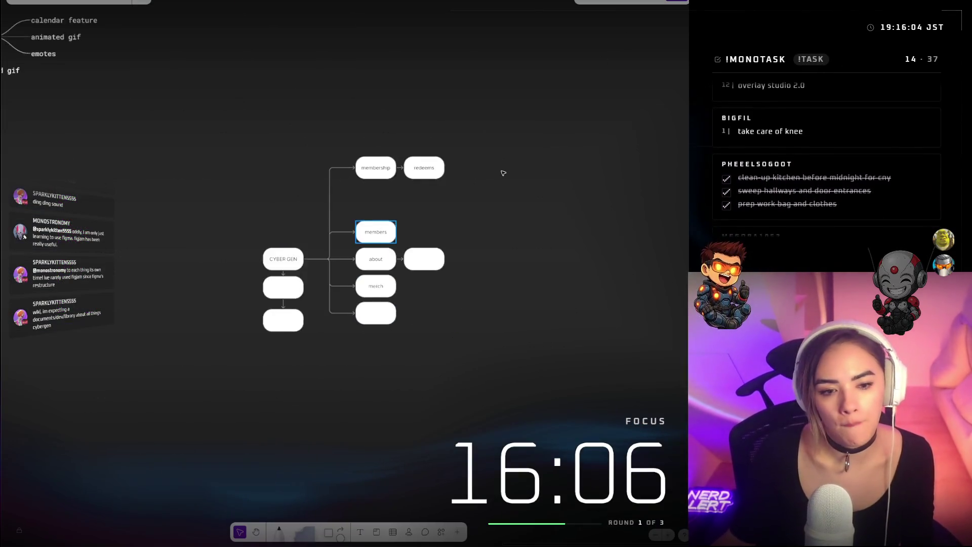
scroll(504, 174, up, 5)
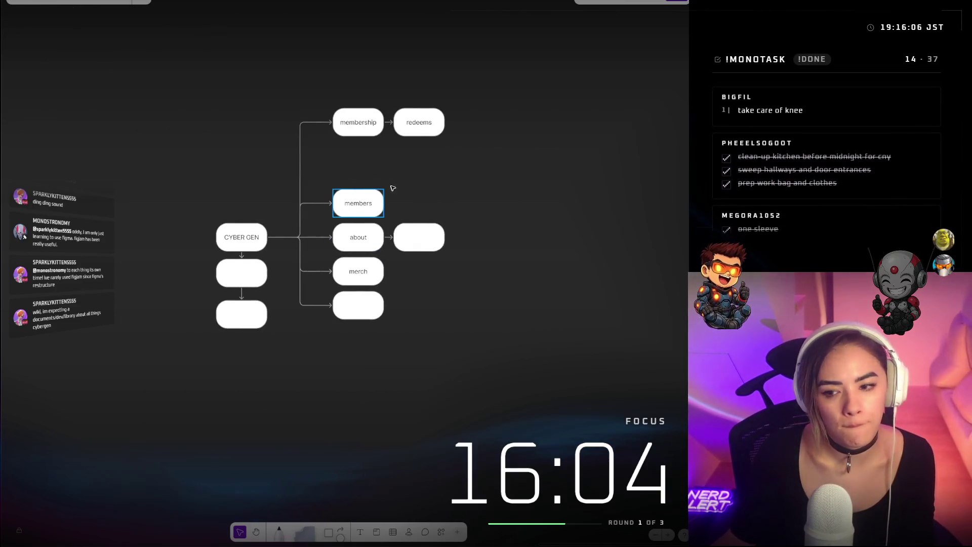
scroll(394, 152, up, 3)
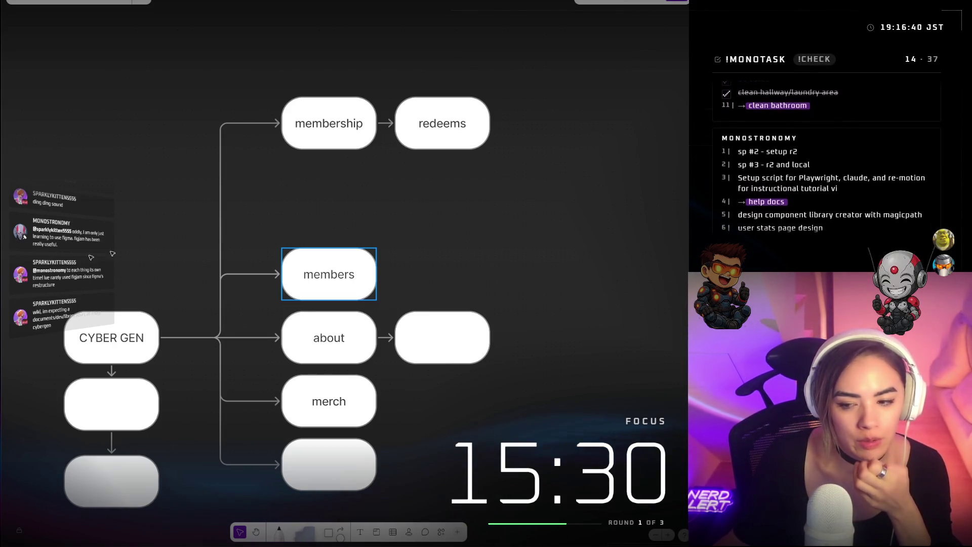
click(317, 289)
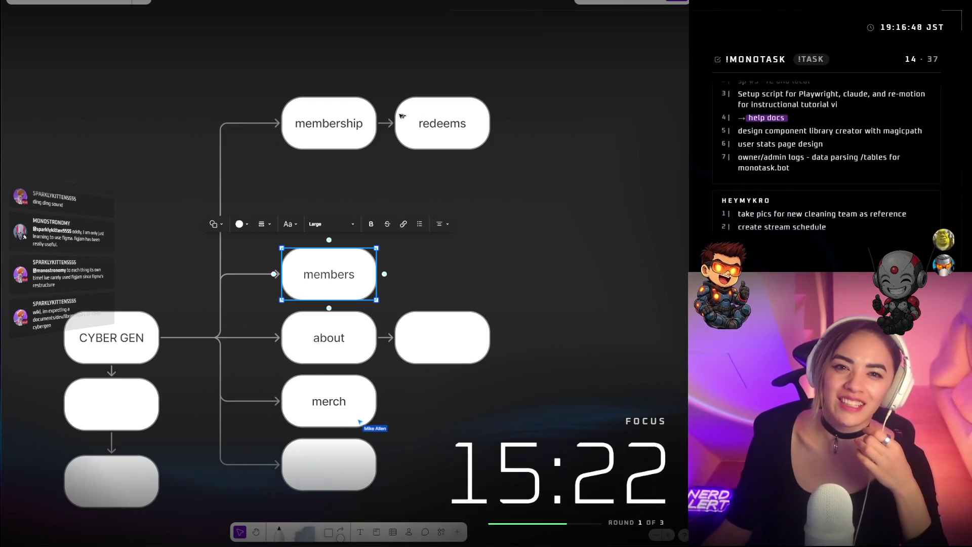
Label the empty bottom box 'gallery'
double_click(332, 478)
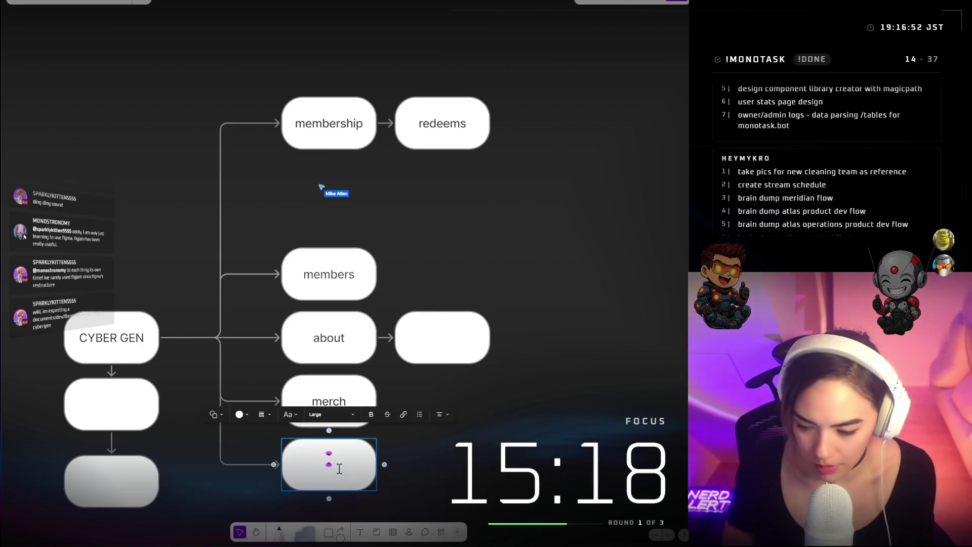
text(gallery)
key(Escape)
key(Escape)
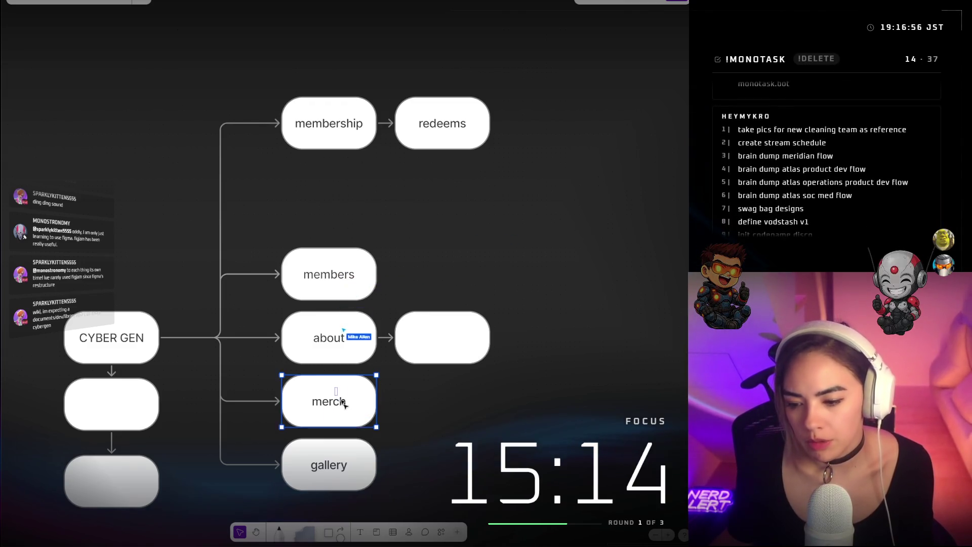
Move merch below gallery, then move both up directly under about
scroll(350, 368, down, 2)
click(350, 368)
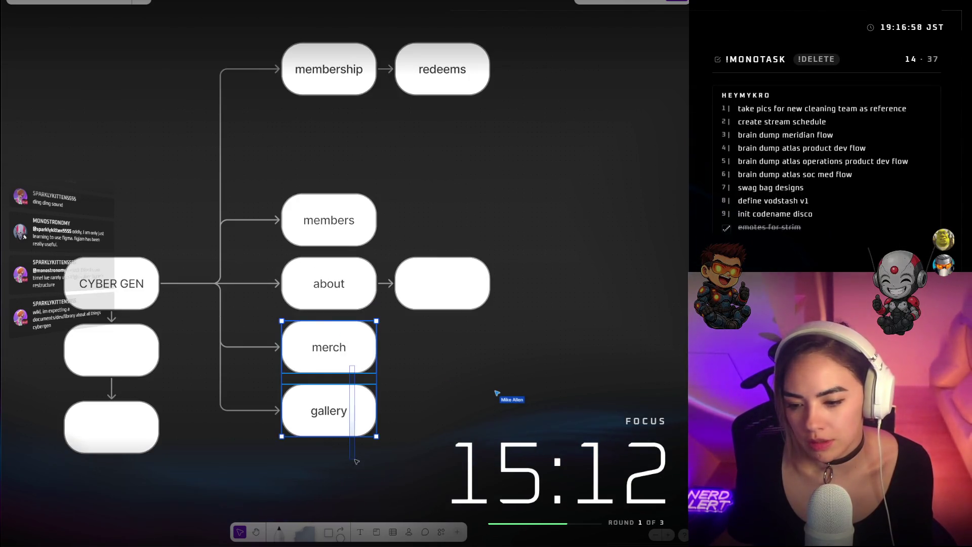
shift+click(340, 408)
click(358, 362)
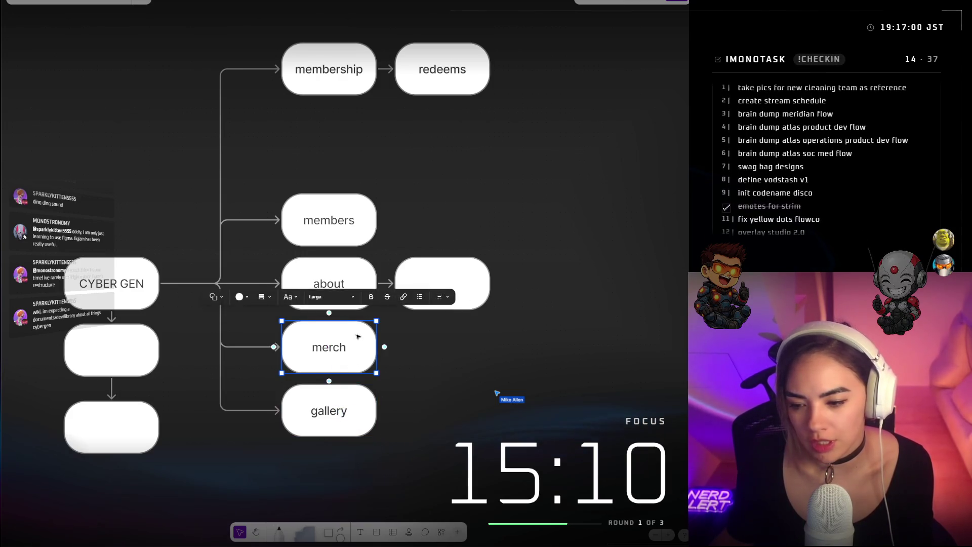
mouse_move(358, 362)
mouse_down()
mouse_move(310, 372)
mouse_move(371, 462)
mouse_move(360, 462)
mouse_up()
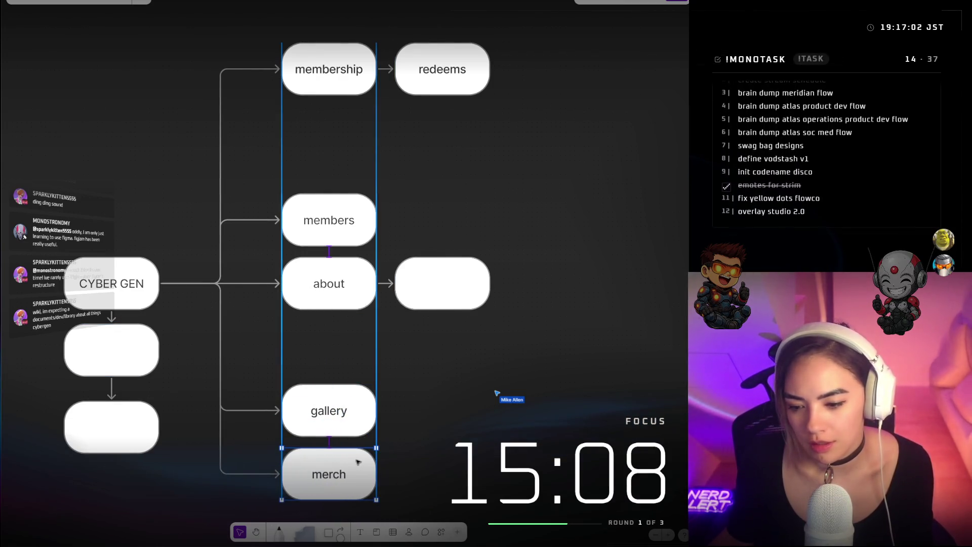
shift+click(360, 407)
mouse_move(360, 408)
mouse_down()
mouse_move(351, 340)
mouse_move(361, 346)
mouse_up()
click(456, 381)
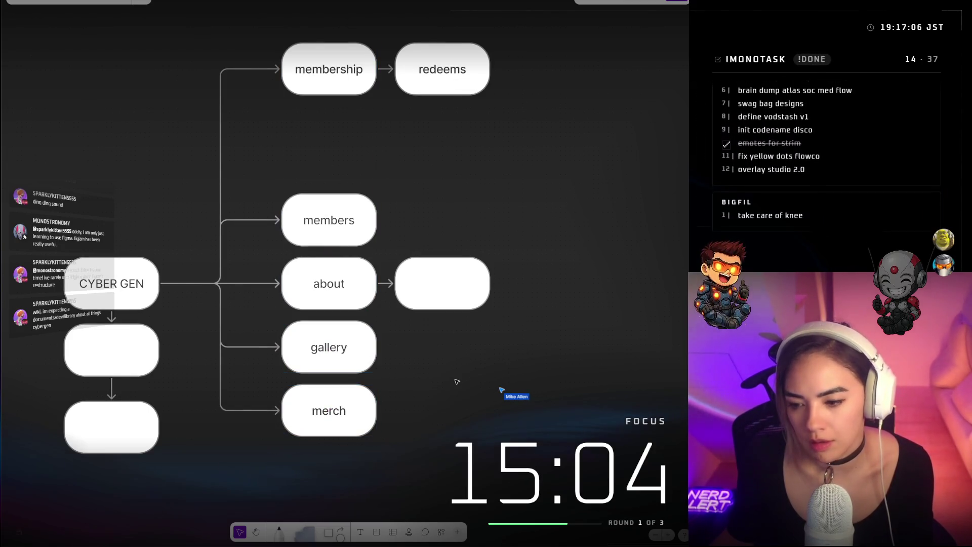
scroll(389, 486, up, 2)
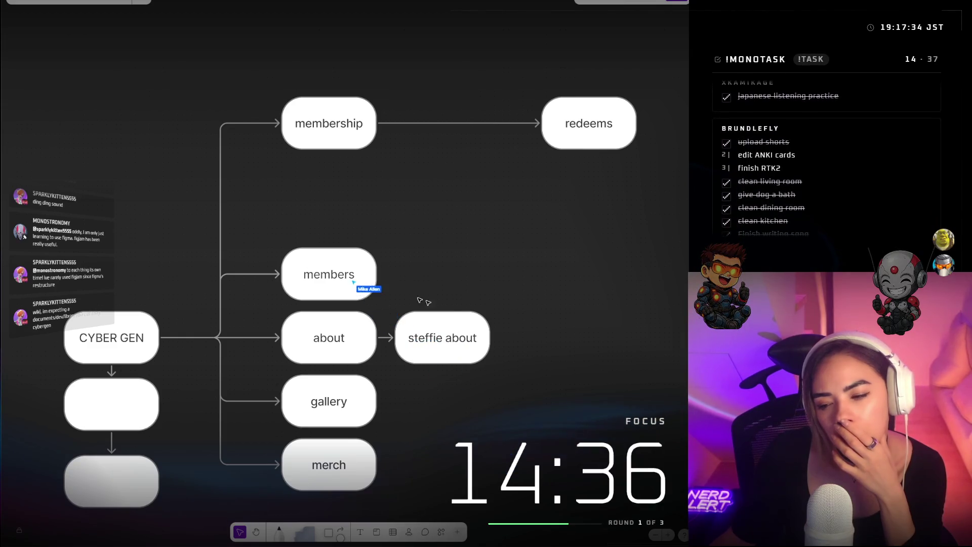
Even out the spacing by nudging gallery up and merch down
click(474, 332)
click(563, 350)
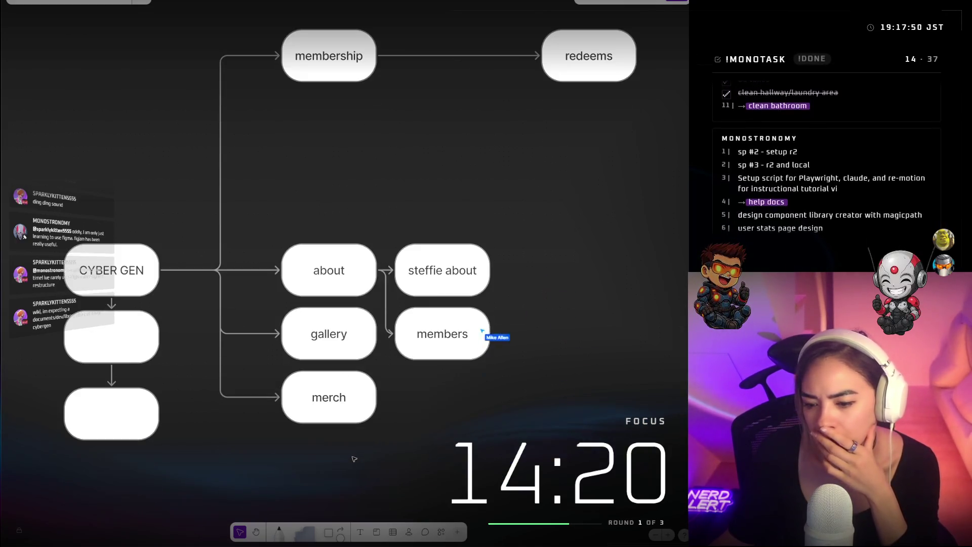
scroll(354, 451, down, 3)
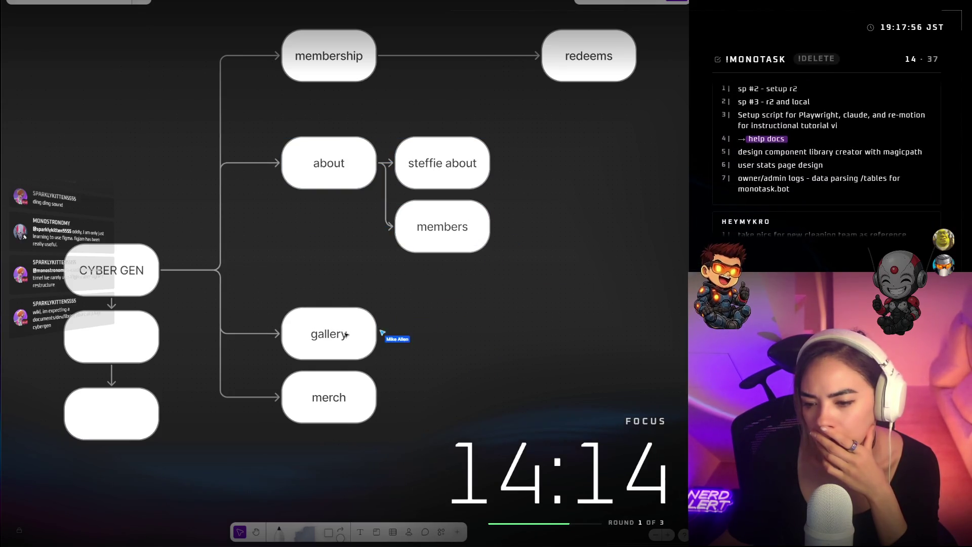
drag(354, 324, 354, 303)
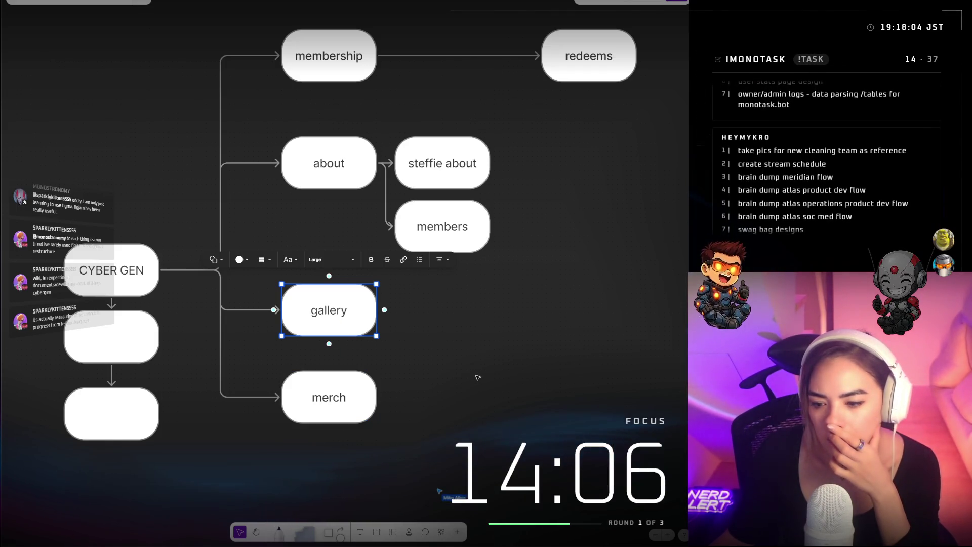
click(363, 405)
drag(364, 405, 365, 424)
Duplicate merch below itself, connect the copy from CYBER GEN, and start renaming it schedule
click(376, 389)
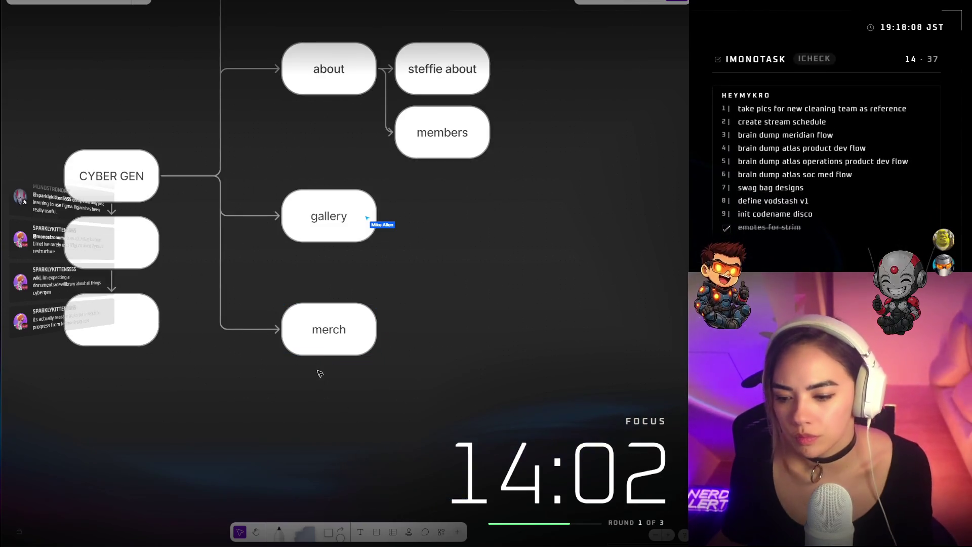
click(329, 344)
key(ctrl+d)
drag(352, 373, 347, 433)
click(143, 170)
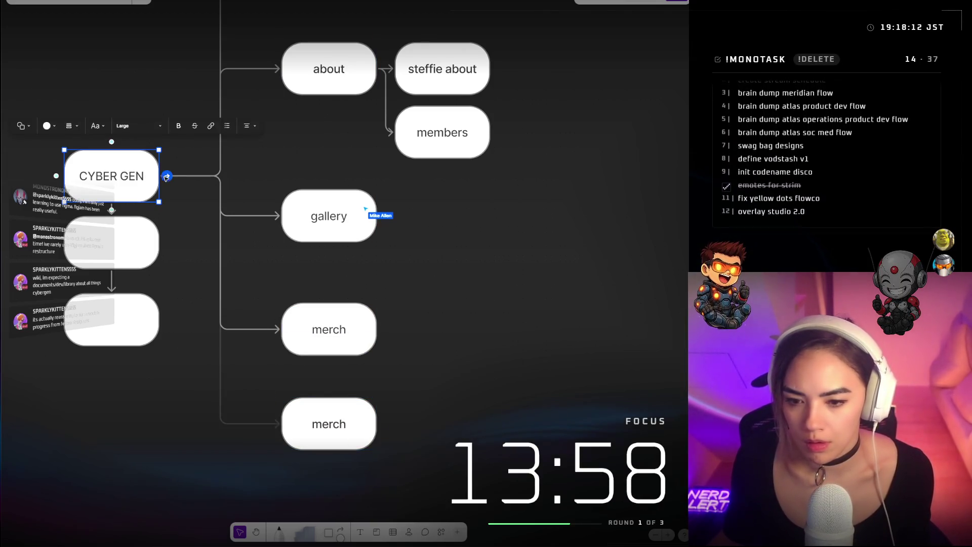
mouse_move(166, 177)
mouse_down()
mouse_move(254, 419)
mouse_move(287, 424)
mouse_up()
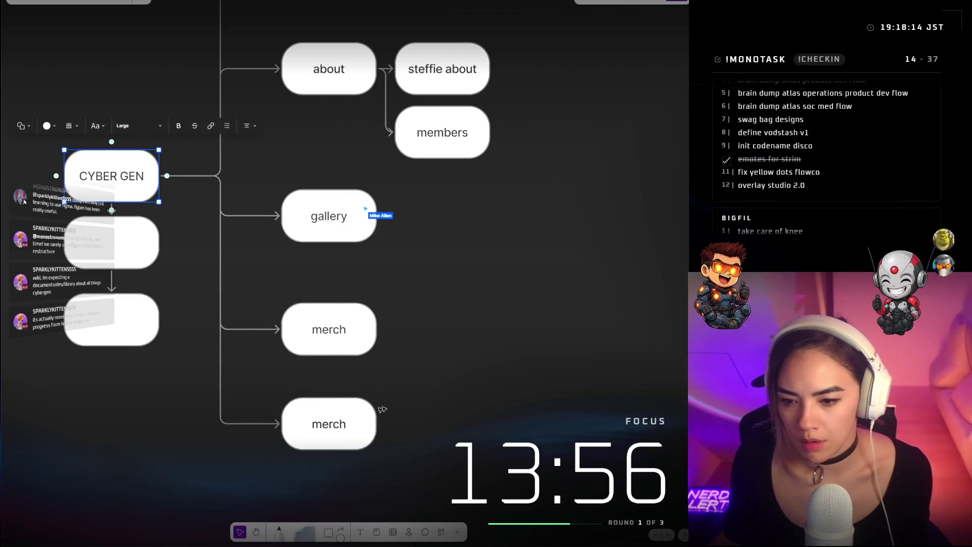
double_click(338, 428)
text(schedule)
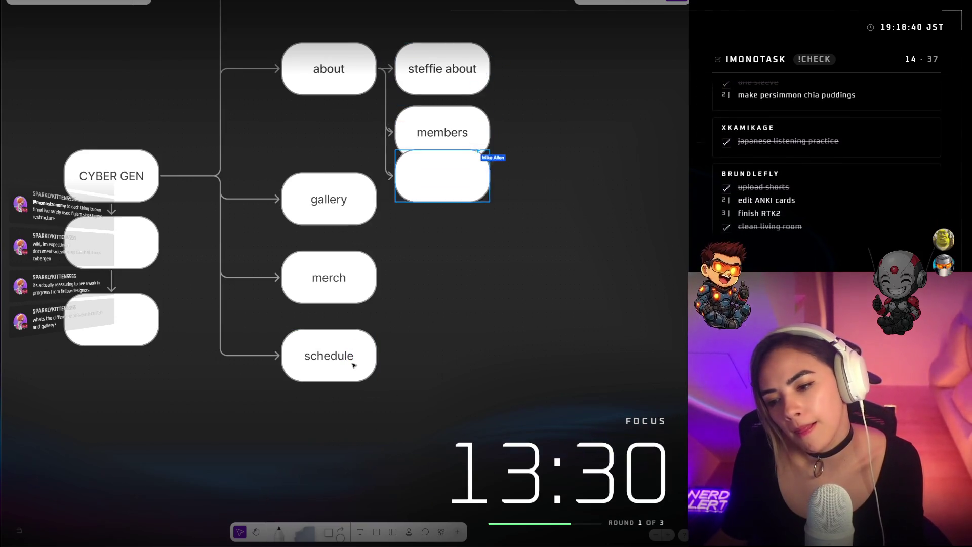
Nudge the bottom schedule node and merch down to even the branch spacing
click(364, 358)
drag(364, 357, 365, 377)
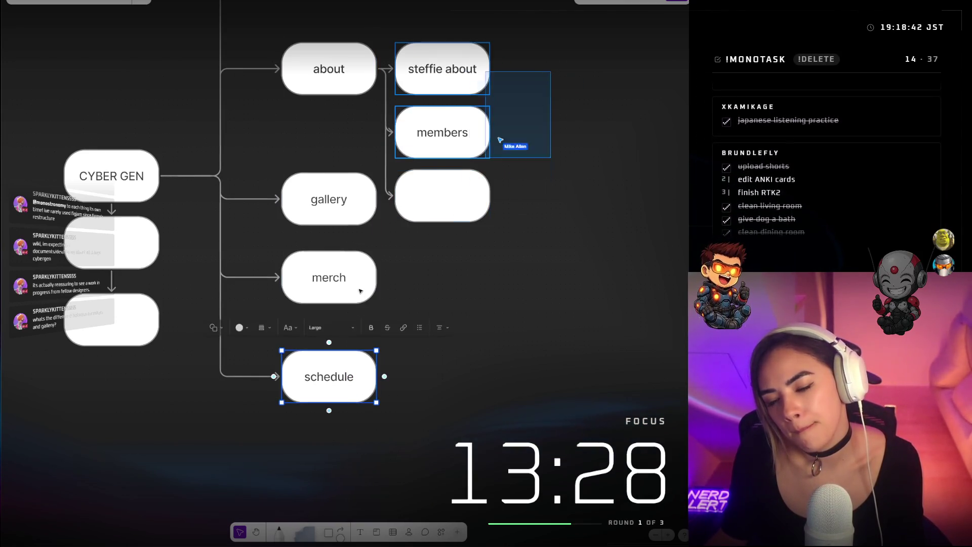
drag(363, 287, 364, 298)
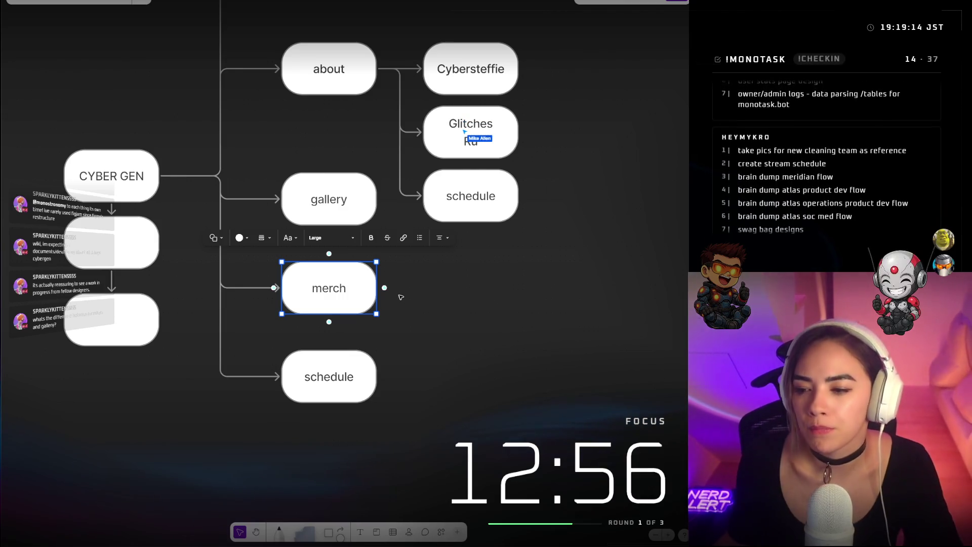
Edit the label of the schedule node beside Glitches
click(459, 205)
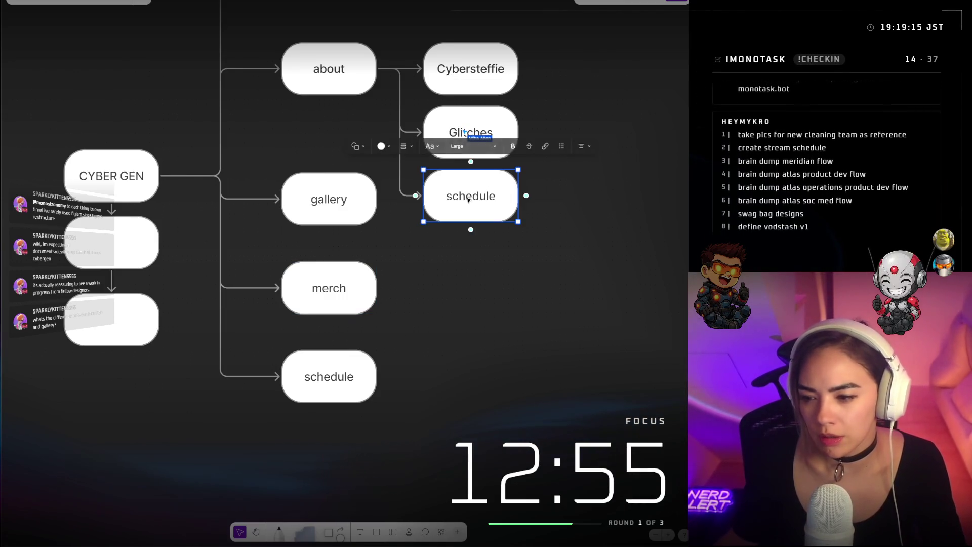
click(358, 368)
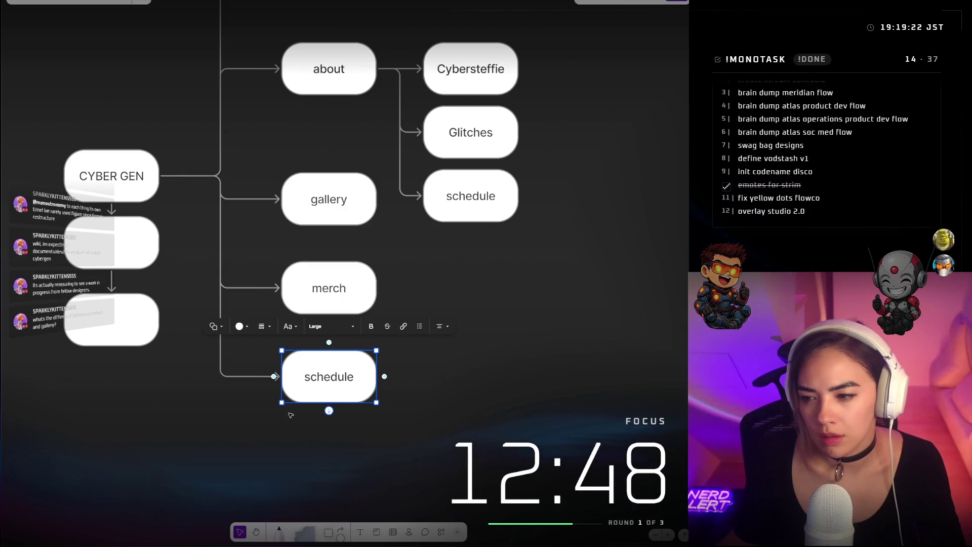
double_click(482, 198)
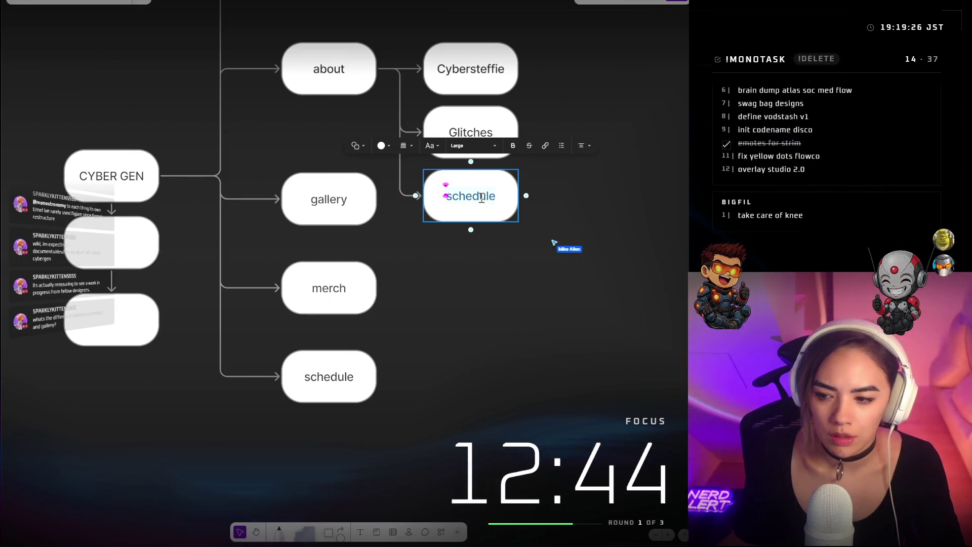
click(551, 255)
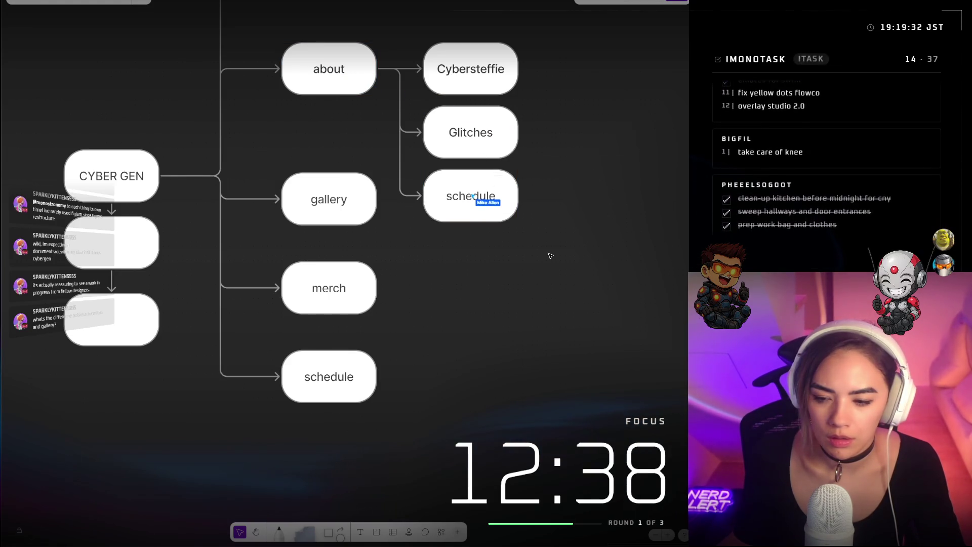
scroll(545, 298, up, 3)
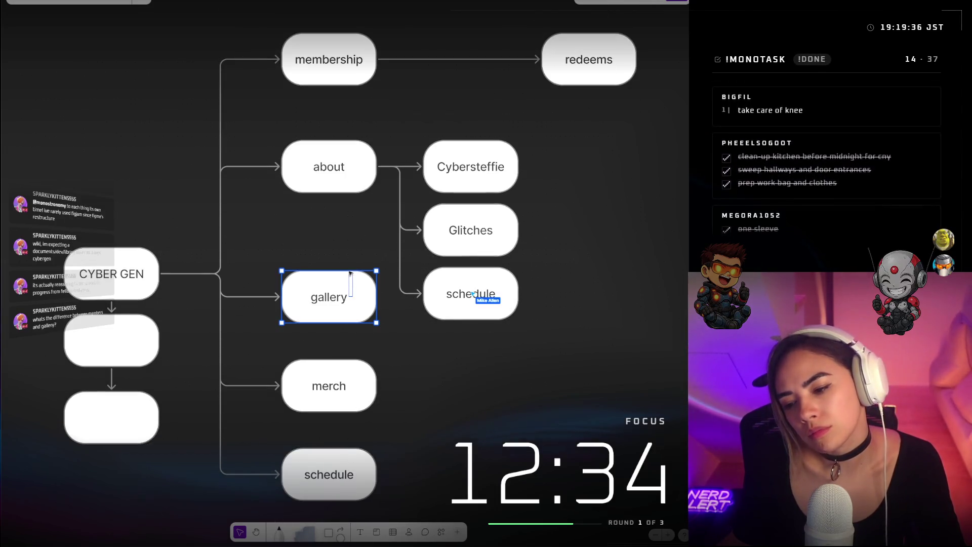
Nudge gallery up and add '(Community)' as a second line to the Glitches label
drag(353, 296, 354, 276)
click(501, 228)
click(498, 230)
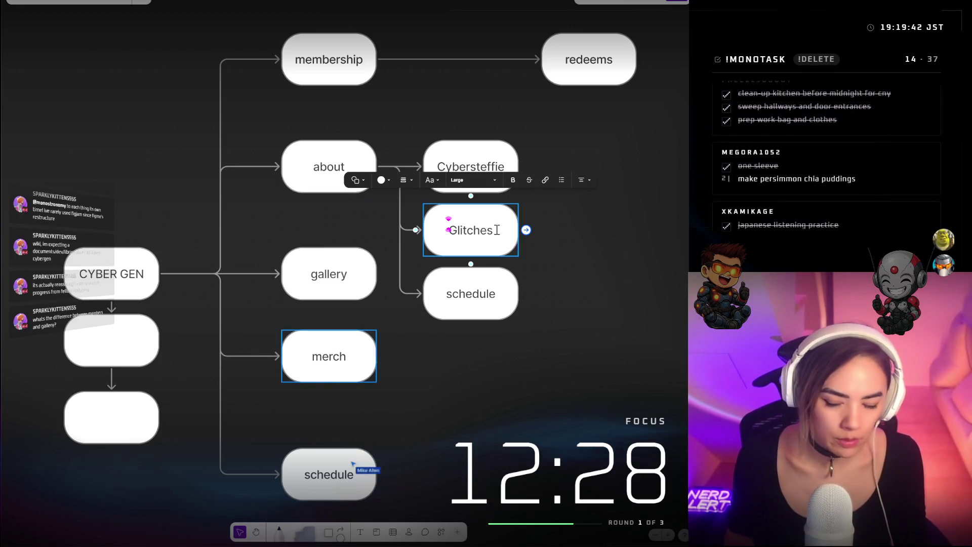
key(Return)
text(mmunity))
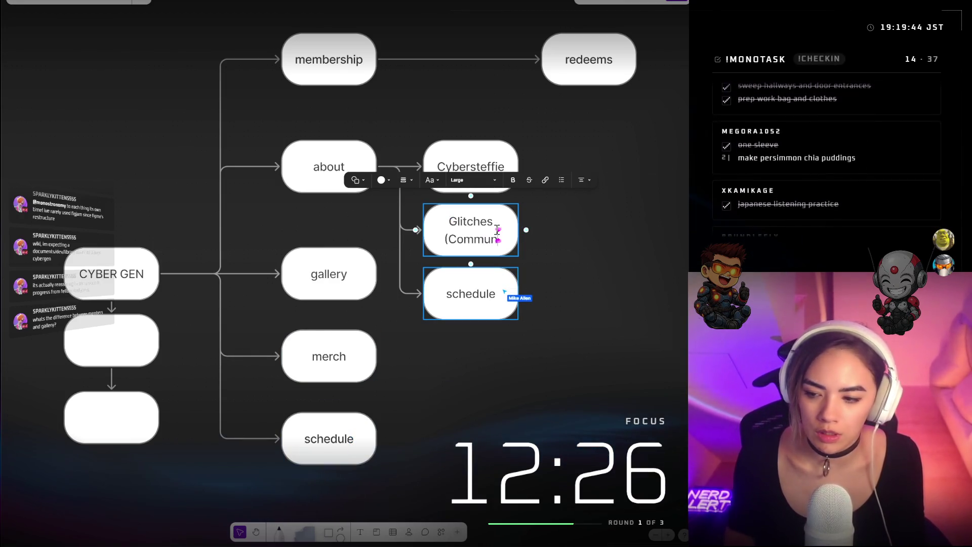
click(598, 254)
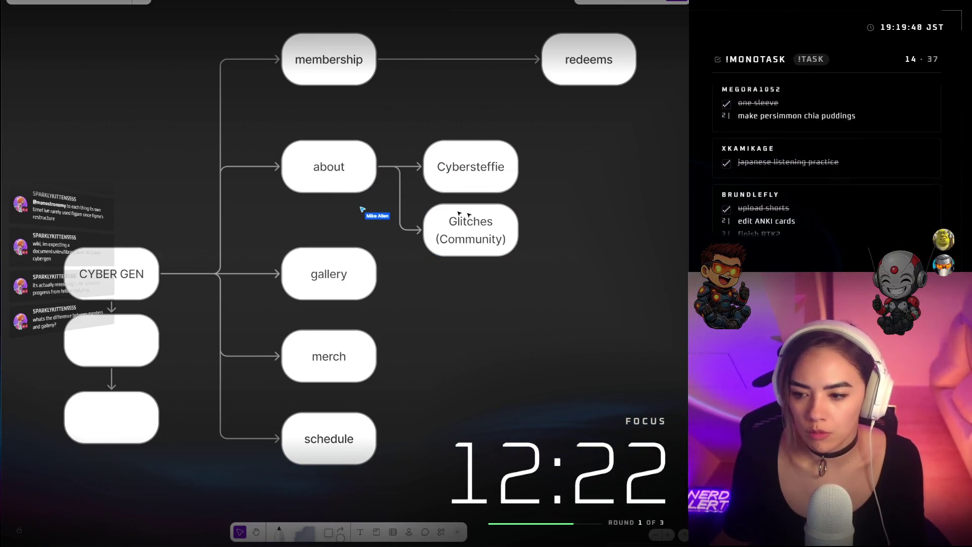
Copy the Glitches (Community) node below itself and connect the copy from about
drag(490, 234, 491, 307)
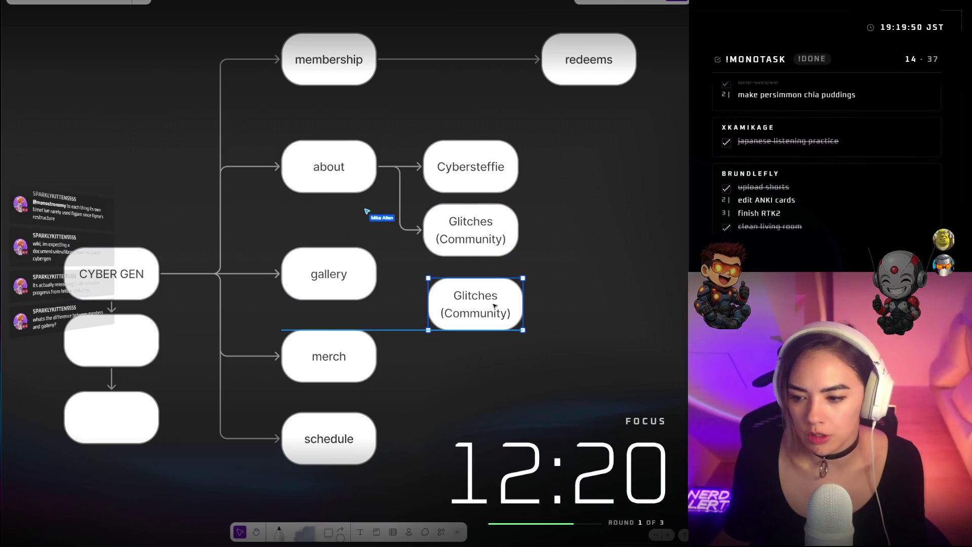
click(373, 179)
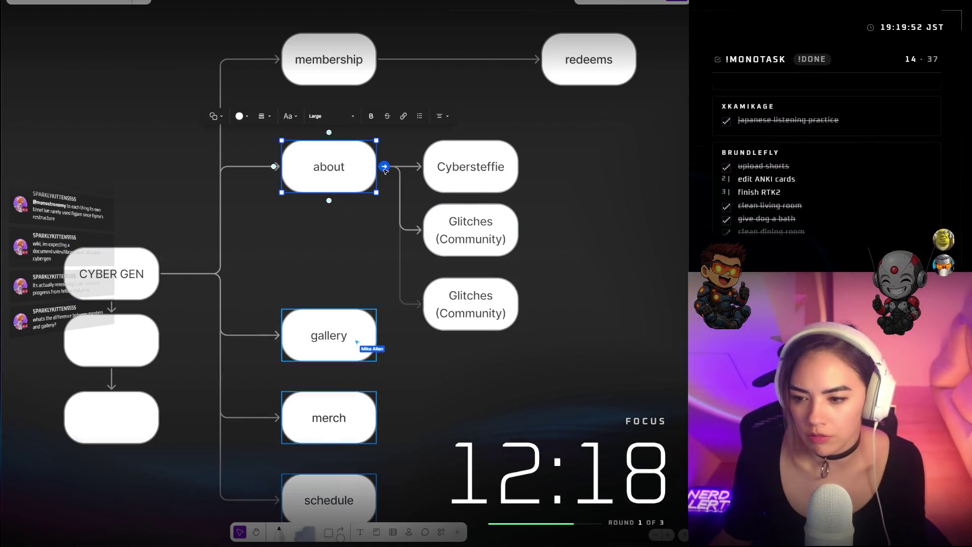
drag(400, 291, 421, 307)
click(466, 308)
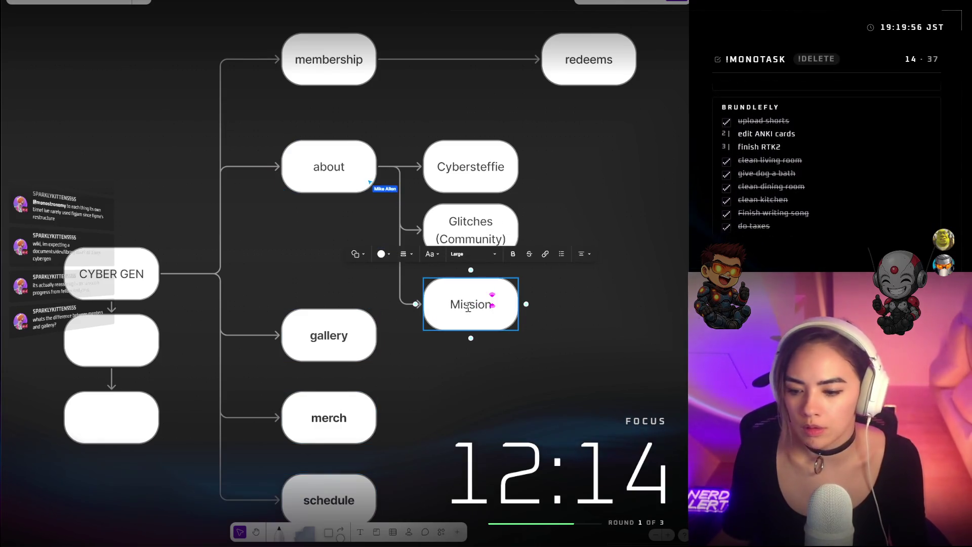
Retype the labels as lowercase cybersteffie and glitches, and rename the copy to mission
click(469, 172)
key(BackSpace)
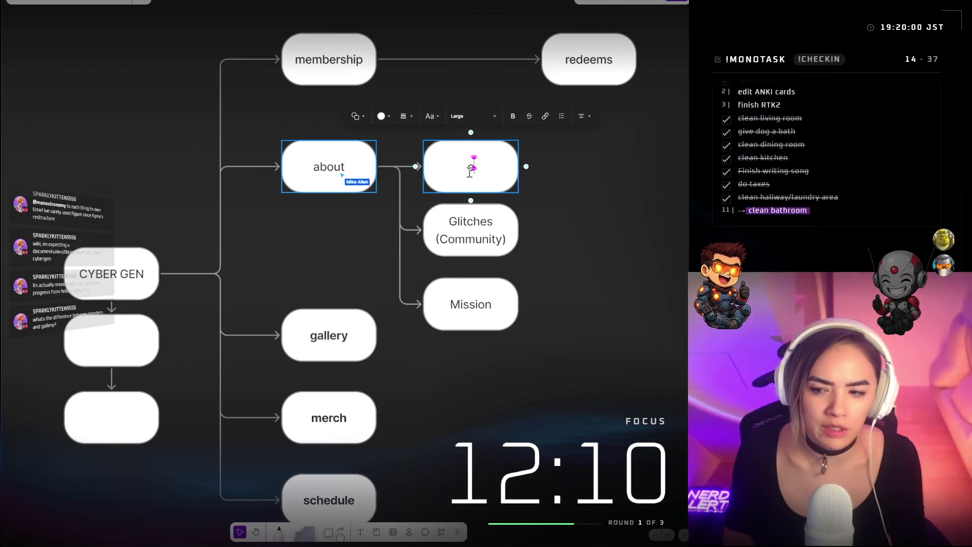
text(cybersteffie)
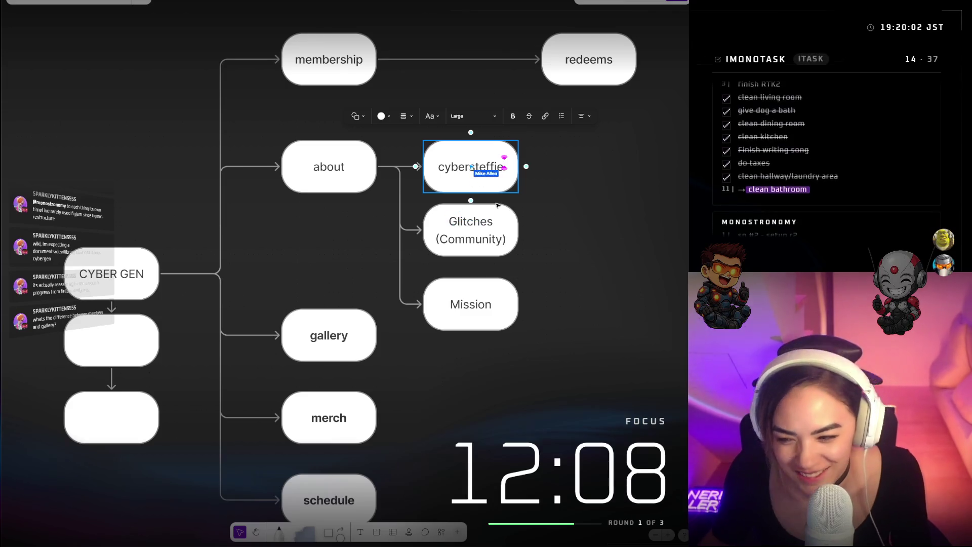
click(475, 213)
text(gl)
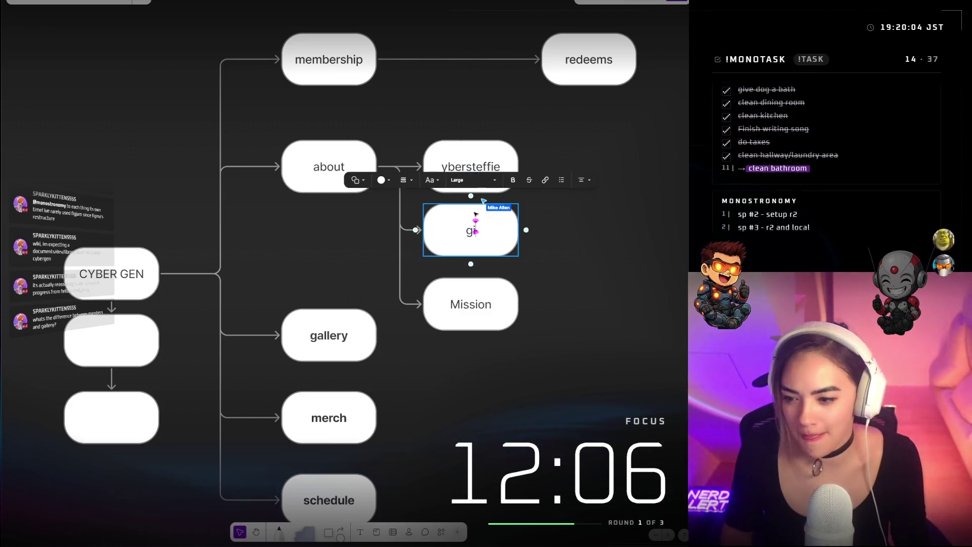
text(t)
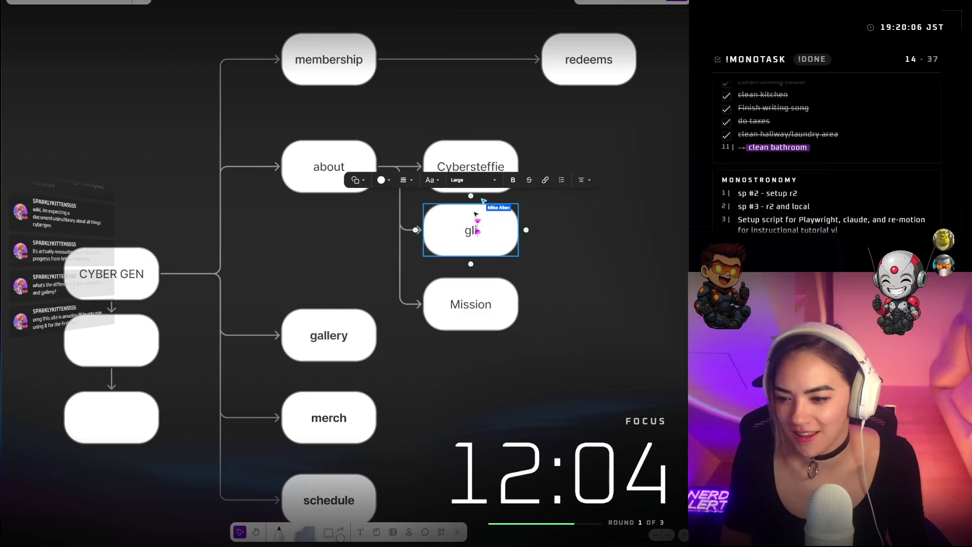
text(tches)
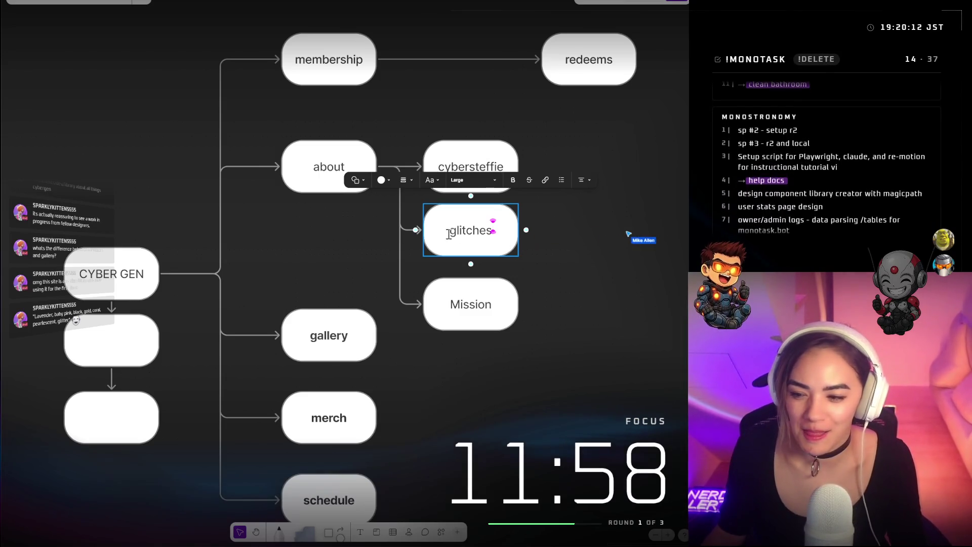
click(475, 304)
text(mis)
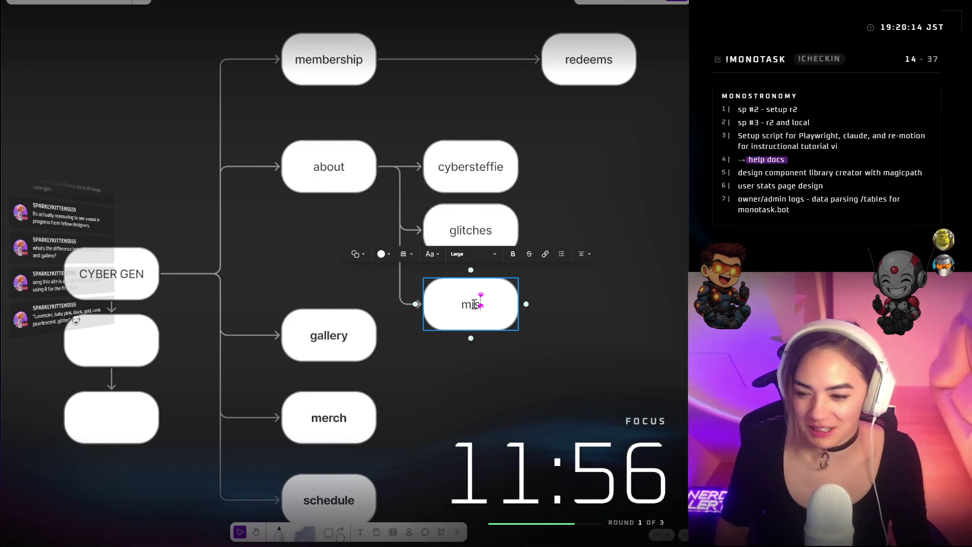
click(614, 195)
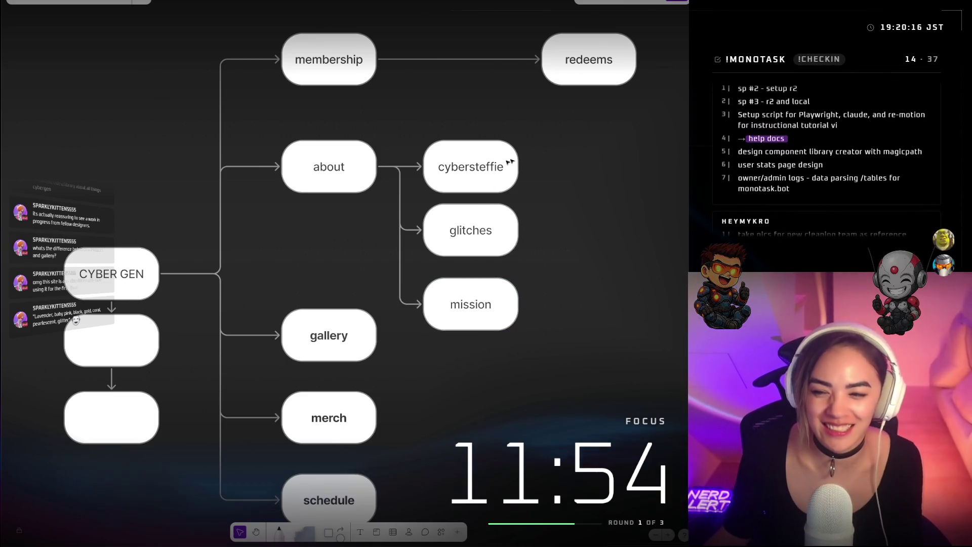
Bold the membership label and select the about and CYBER GEN nodes
click(351, 55)
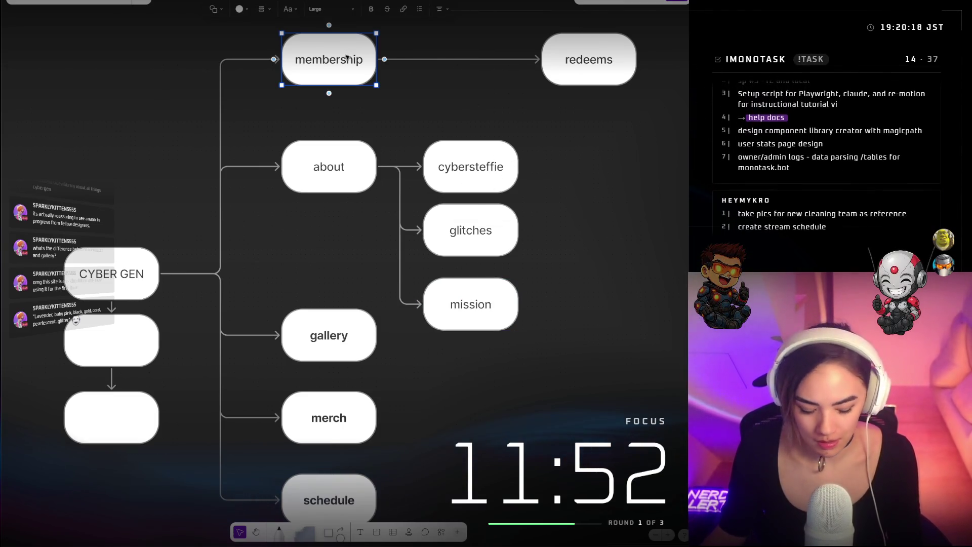
key(ctrl+b)
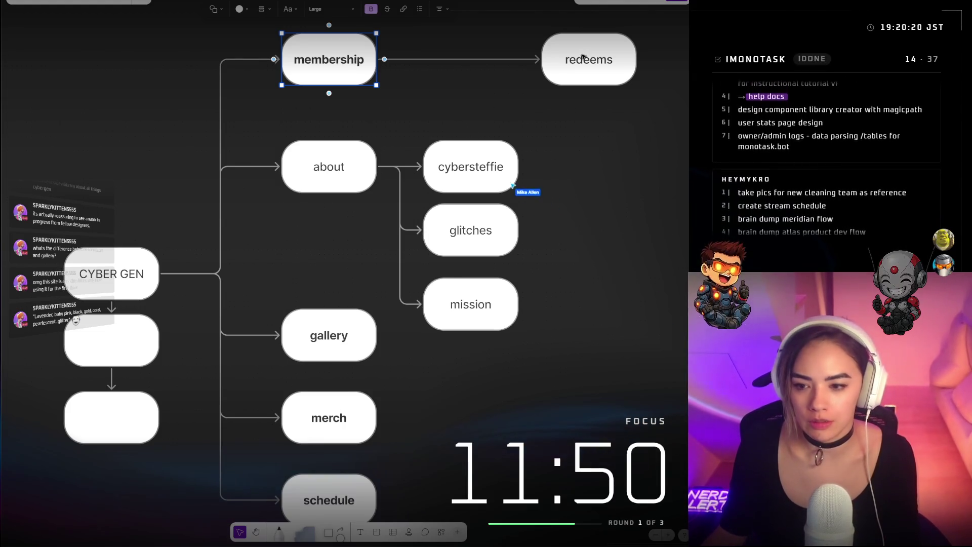
click(359, 170)
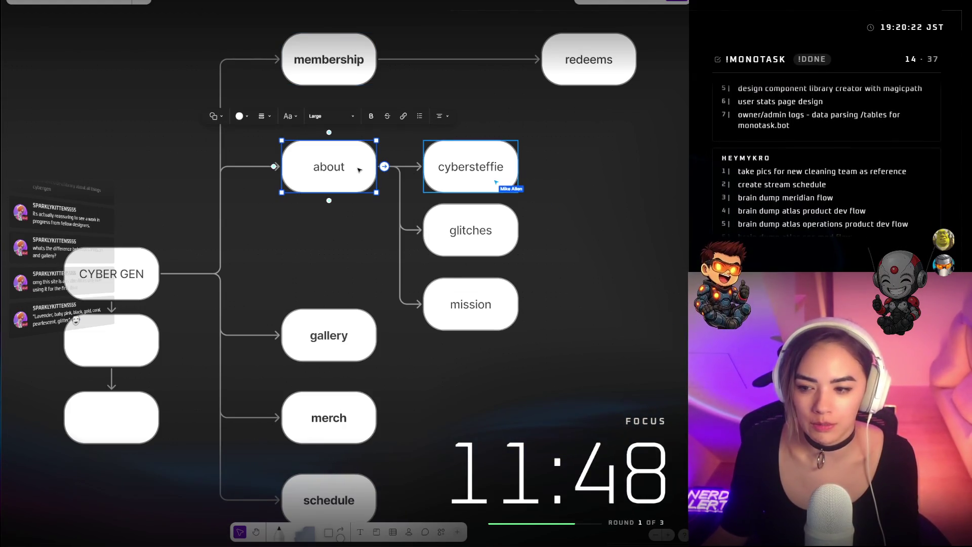
click(112, 273)
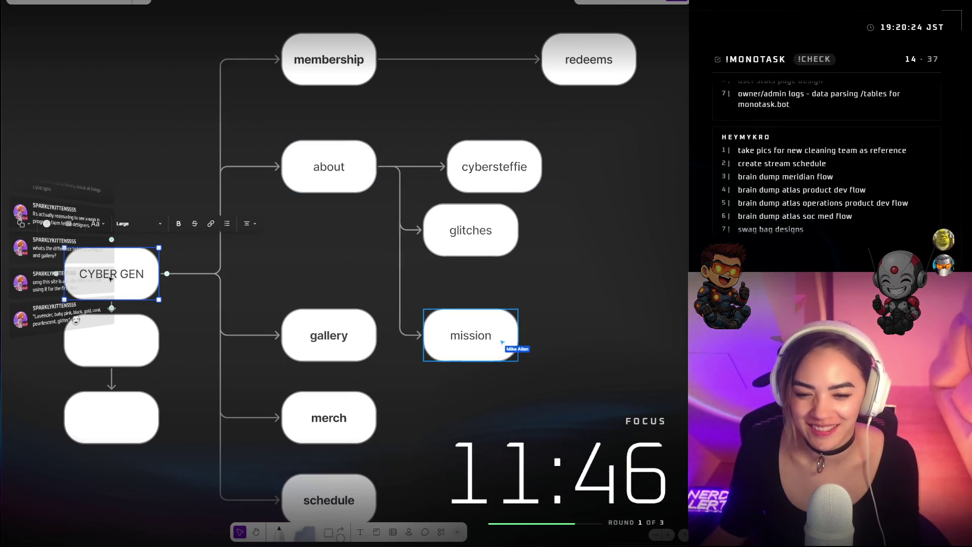
Line up glitches, mission and cybersteffie in one column and shift redeems slightly right
drag(498, 228, 522, 245)
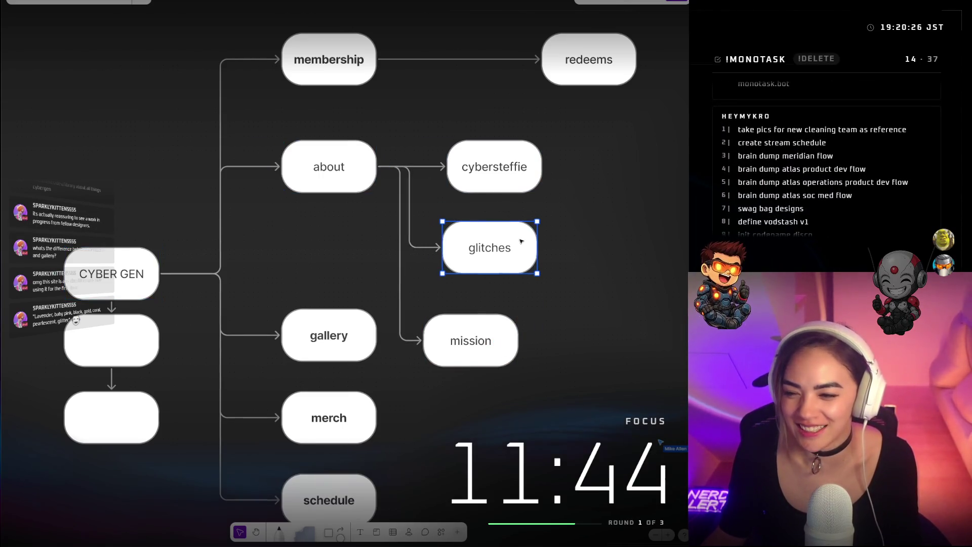
mouse_move(490, 315)
mouse_down()
mouse_move(515, 326)
mouse_move(500, 330)
mouse_move(514, 328)
mouse_up()
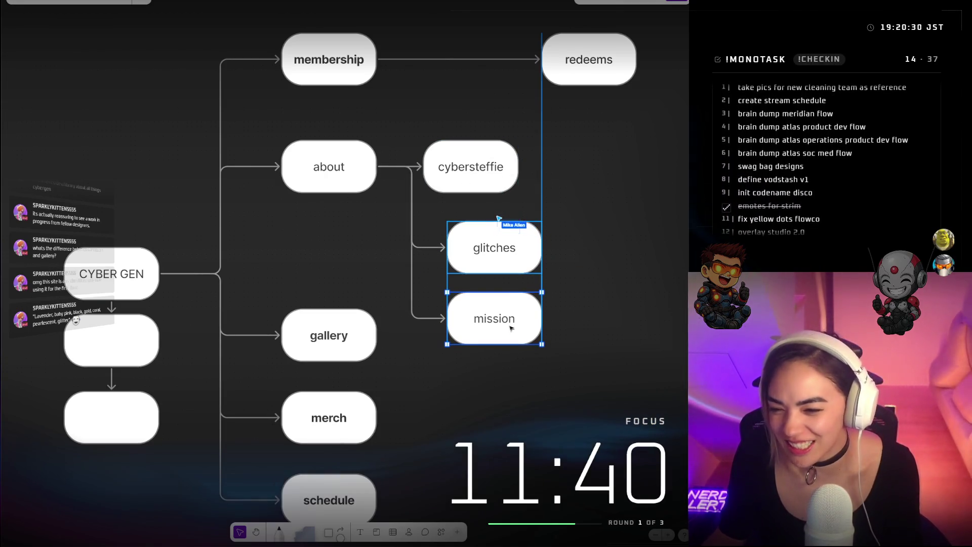
drag(478, 180, 502, 182)
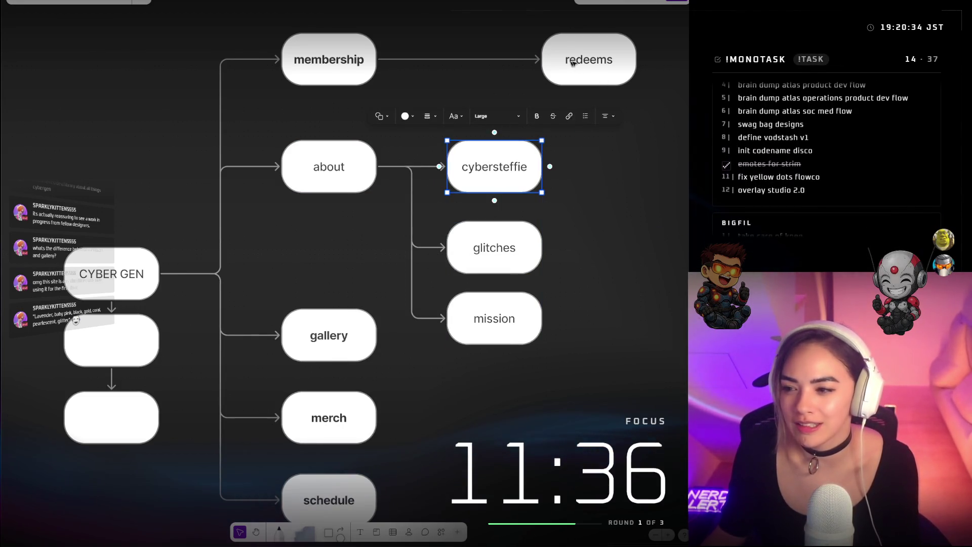
drag(581, 64, 603, 63)
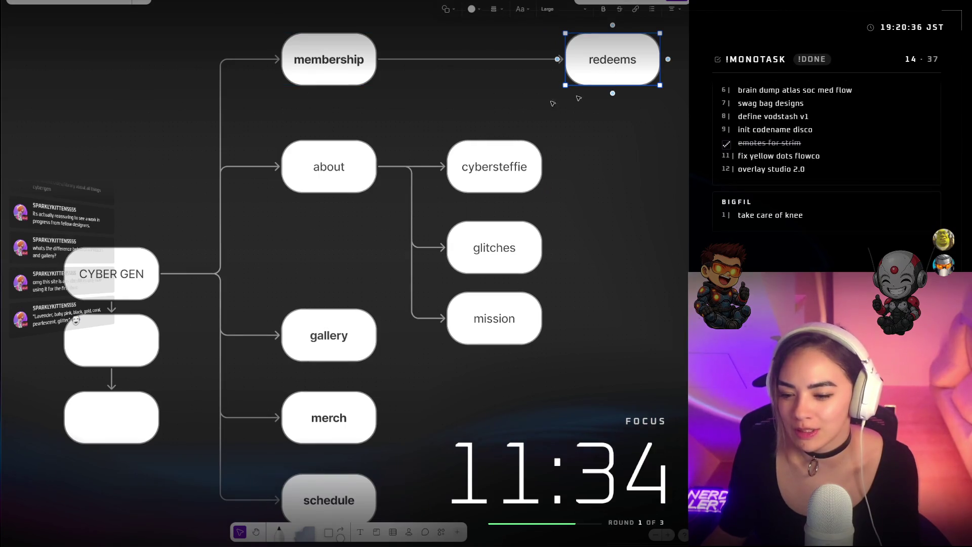
Bold the about label, then reselect the membership and CYBER GEN nodes
scroll(602, 126, down, 1)
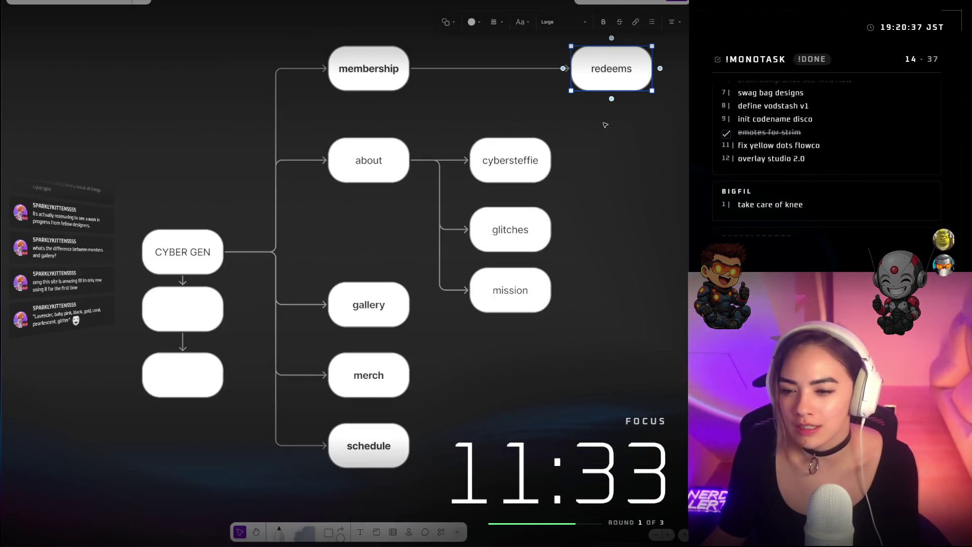
click(377, 165)
click(412, 113)
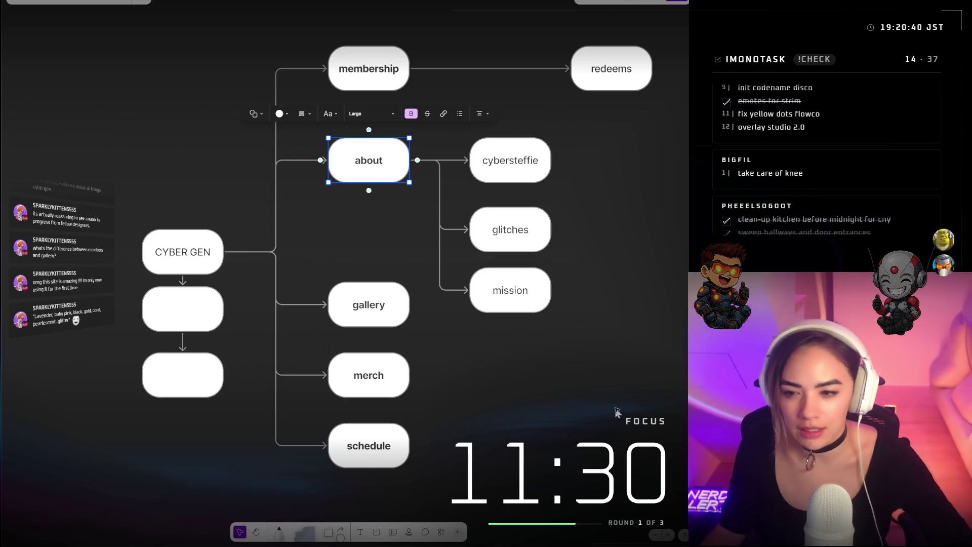
click(639, 260)
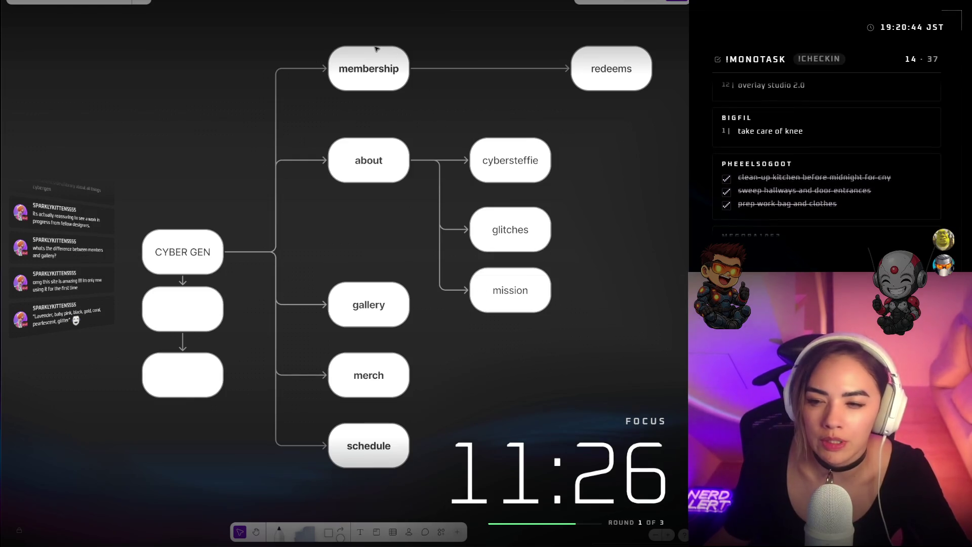
click(370, 65)
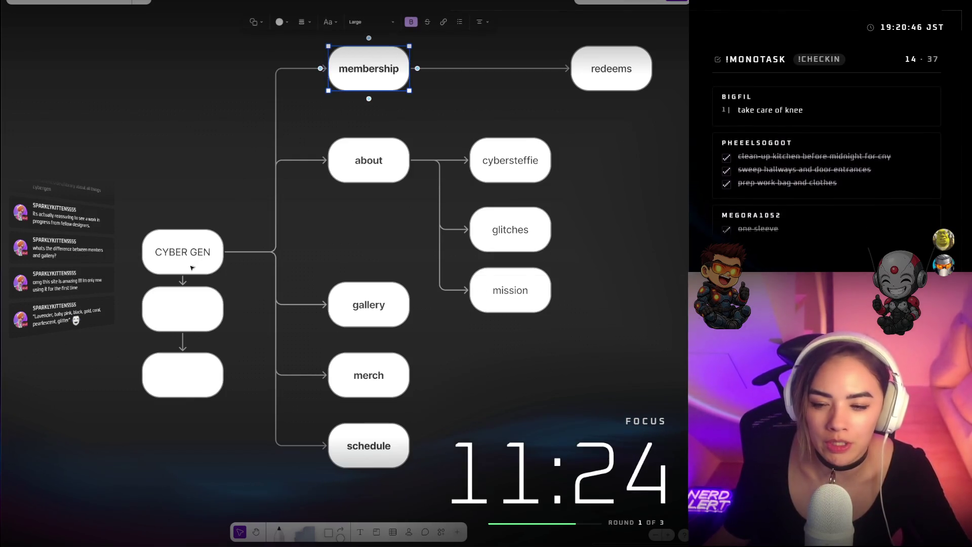
click(195, 260)
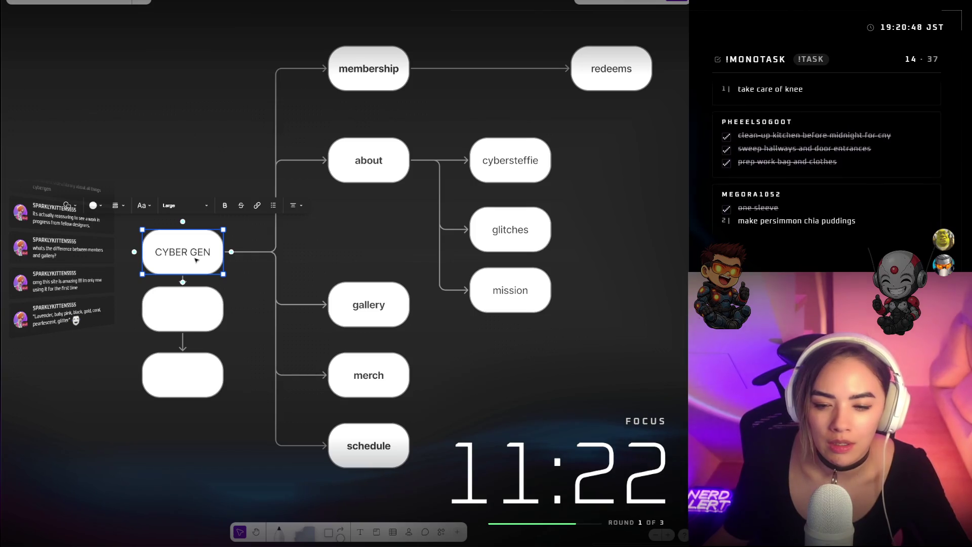
Select the two empty boxes beneath CYBER GEN, then clear the selection
click(190, 311)
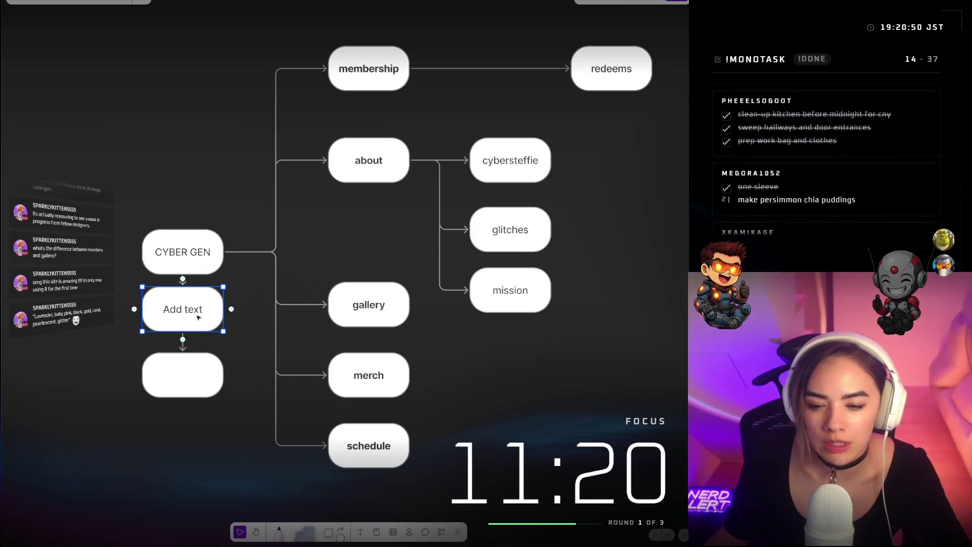
drag(240, 385, 181, 316)
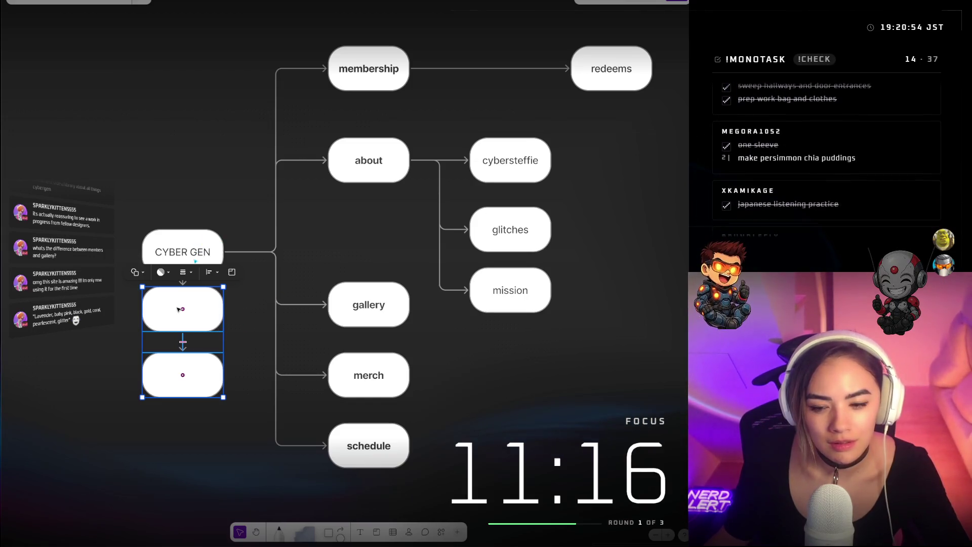
click(256, 350)
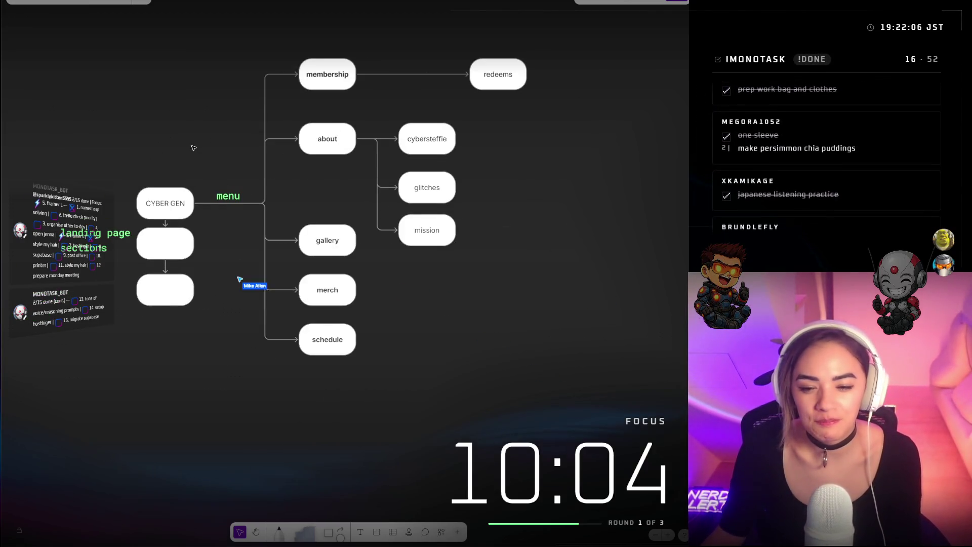
scroll(197, 136, up, 2)
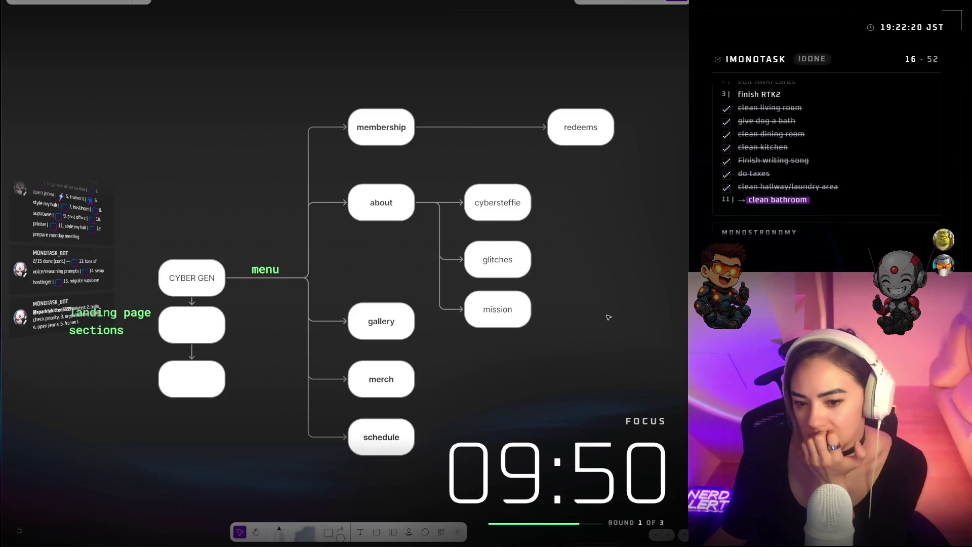
Type 'about (high lvl)' in the upper box and 'membership (high lvl)' in the lower box under CYBER GEN
double_click(192, 327)
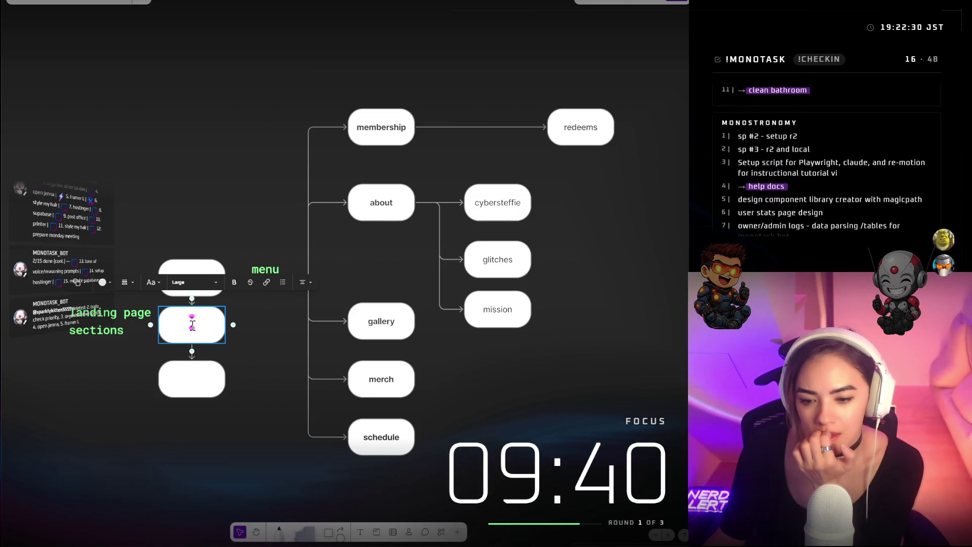
click(269, 365)
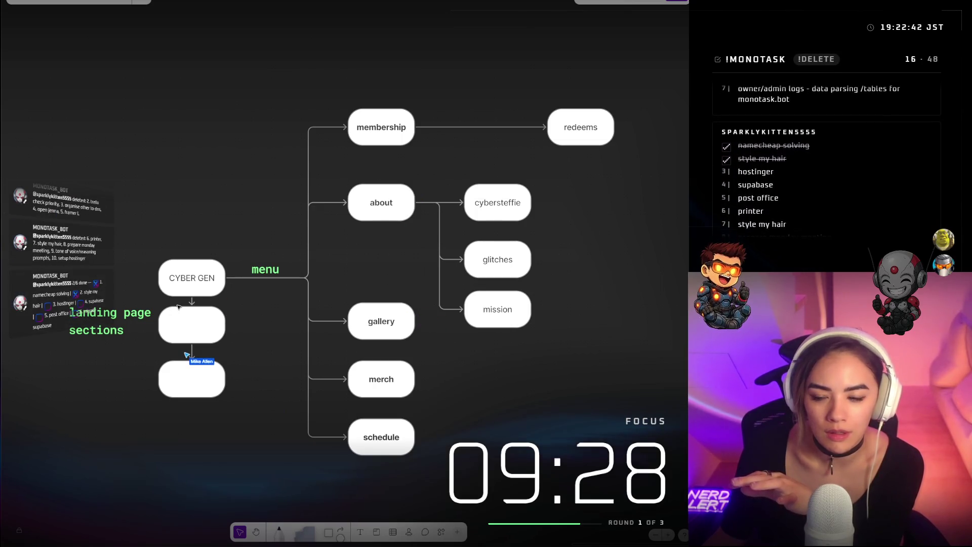
double_click(207, 322)
text(about (high)
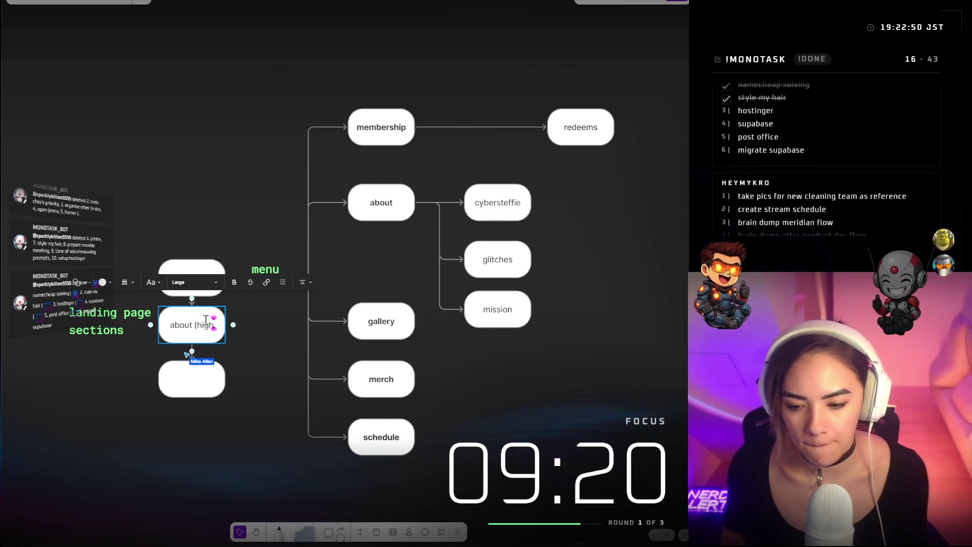
text( lvl)
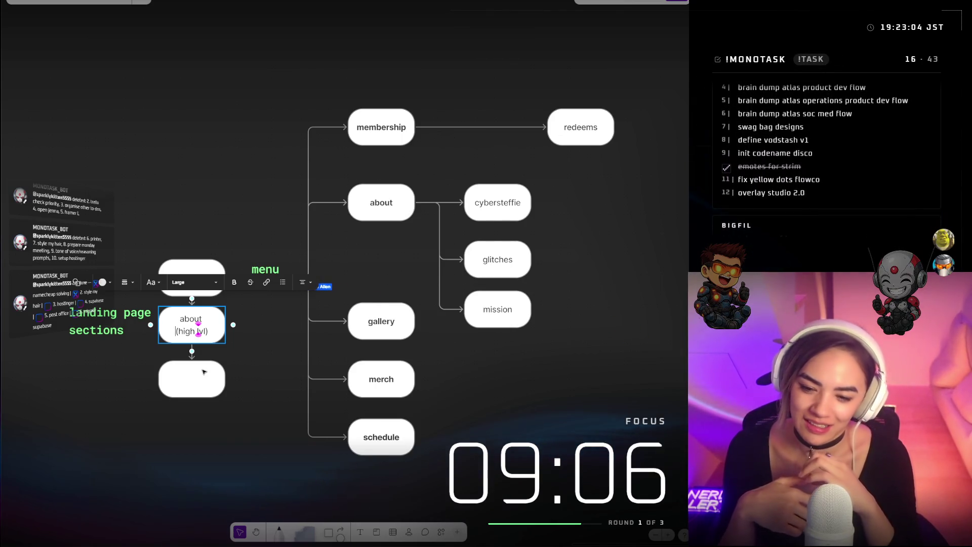
double_click(204, 372)
text(membership)
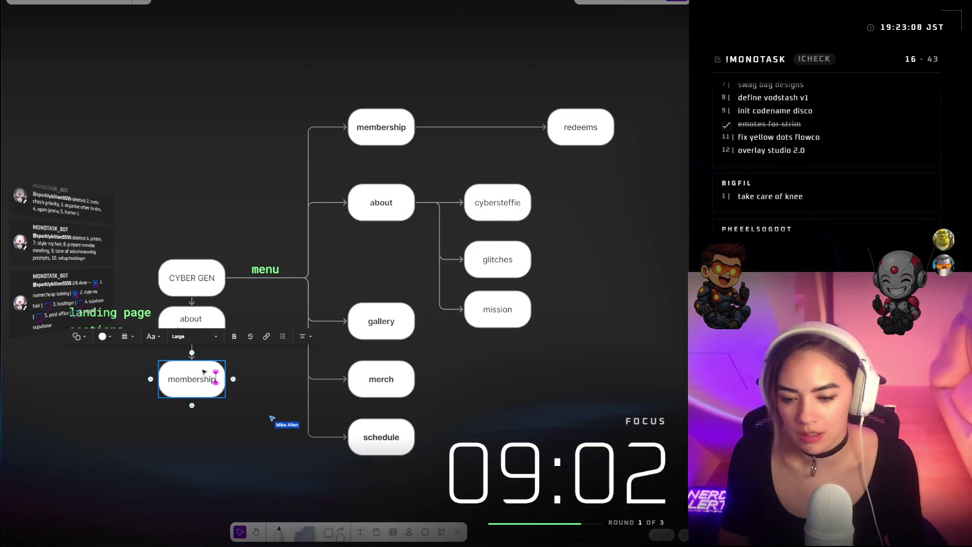
text( (high lvl)
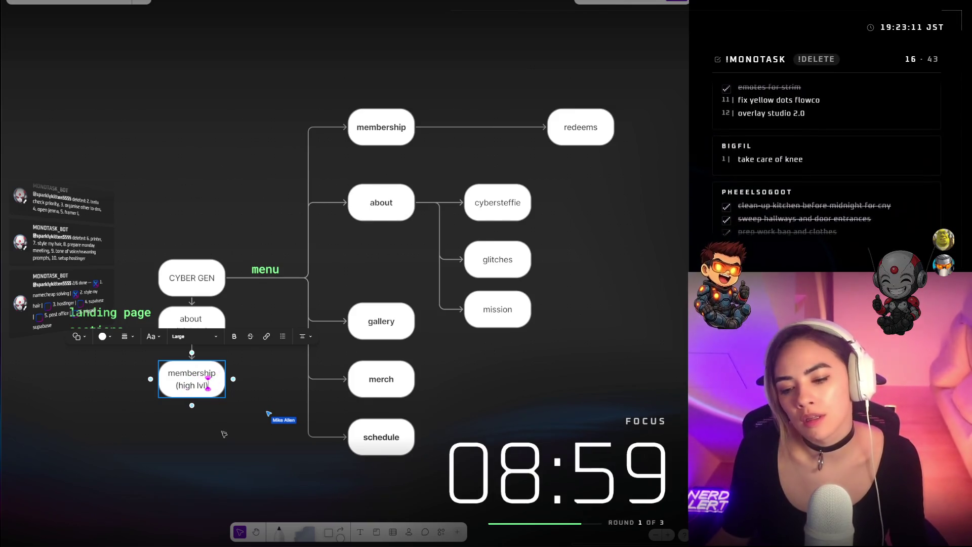
click(224, 434)
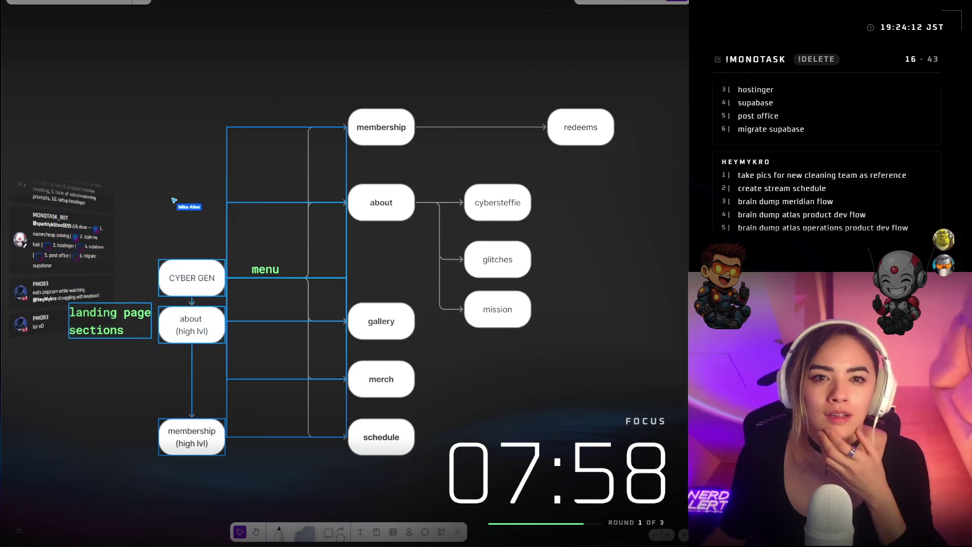
Glance at the Cowork window, scroll around the board, and snip a screenshot of the flowchart
key(alt+Tab)
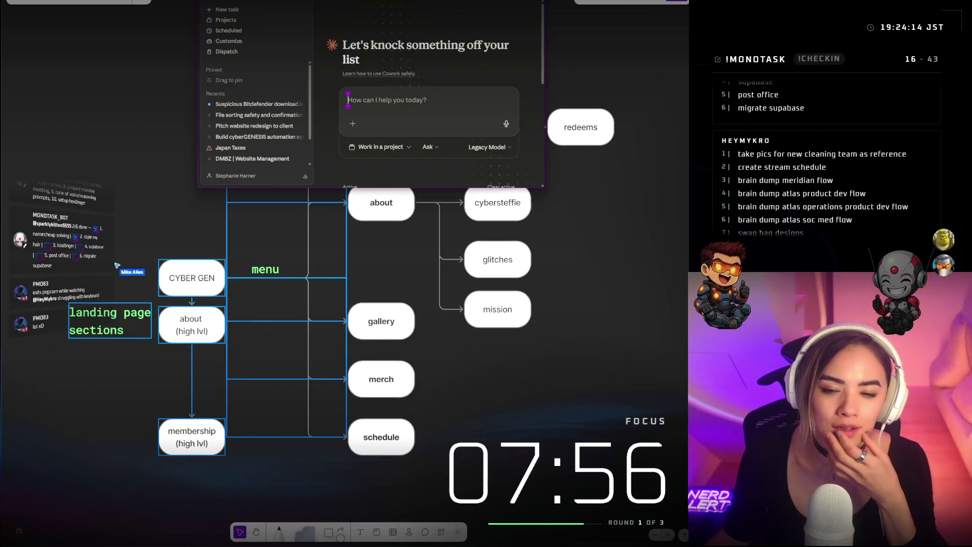
key(alt+Tab)
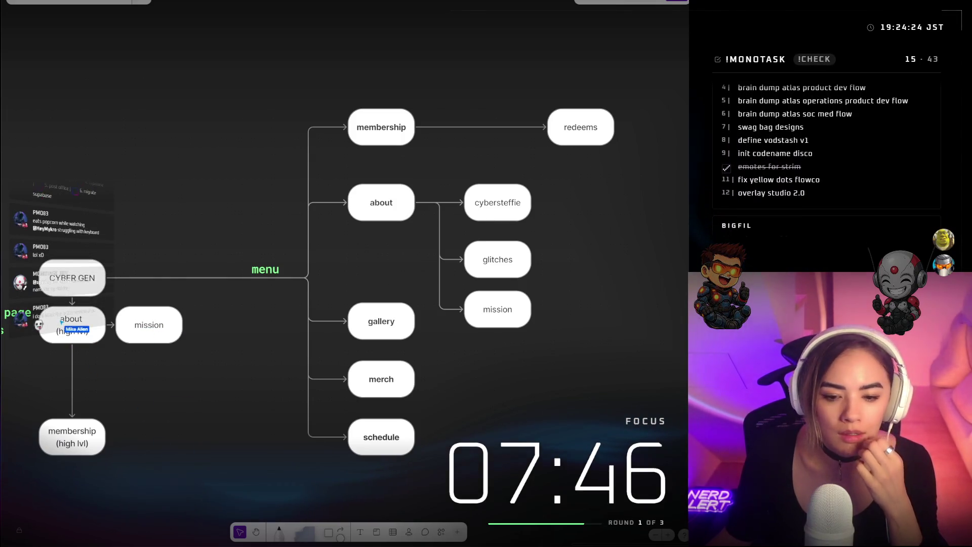
scroll(143, 116, down, 5)
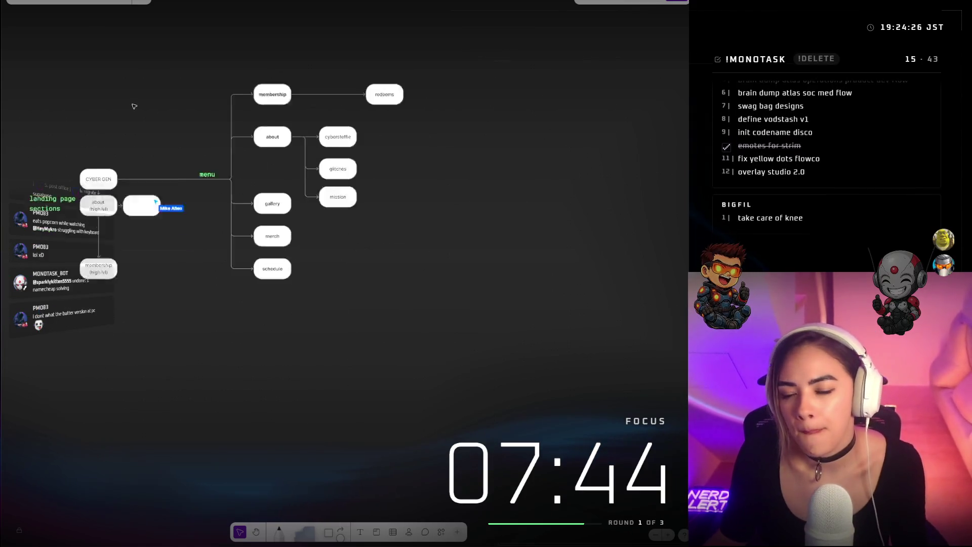
scroll(105, 87, up, 3)
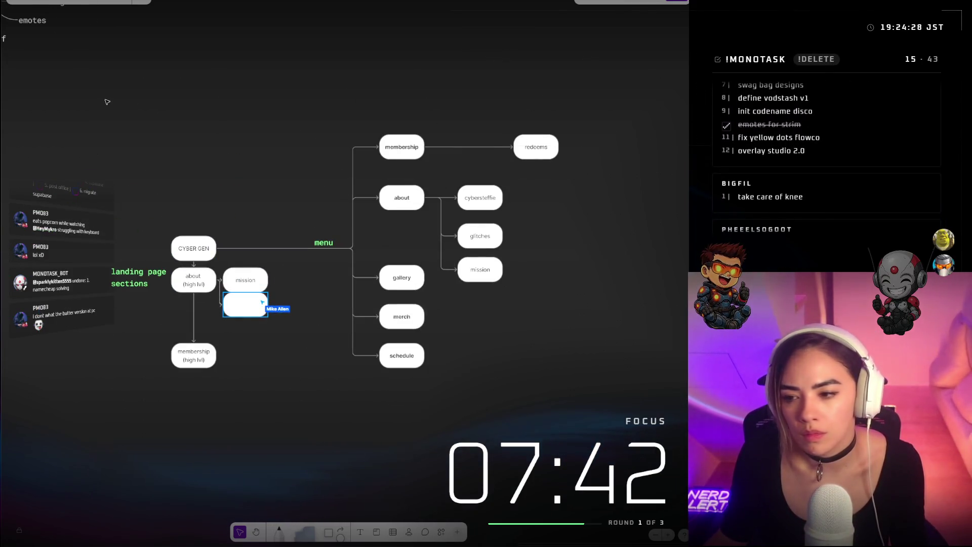
scroll(105, 98, up, 1)
scroll(152, 97, down, 2)
scroll(195, 97, up, 3)
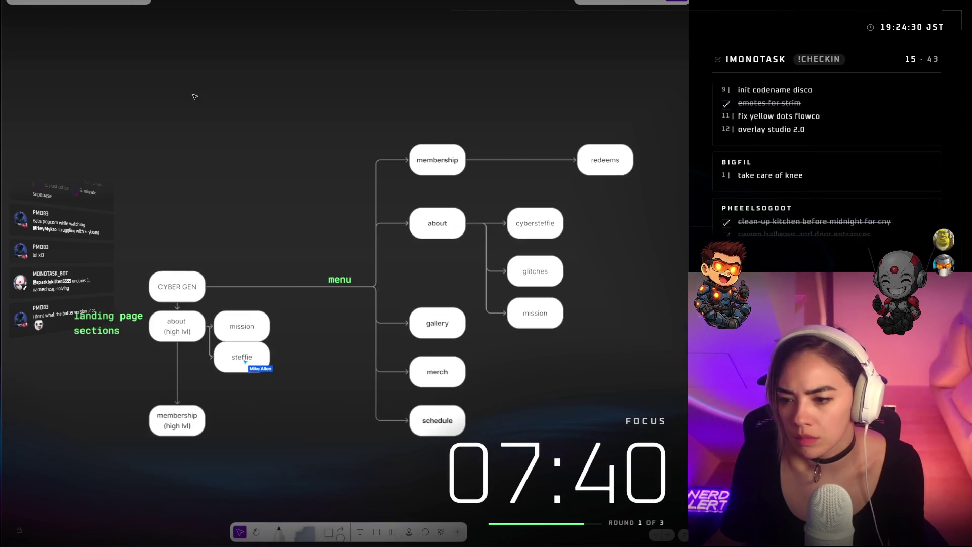
scroll(195, 96, down, 2)
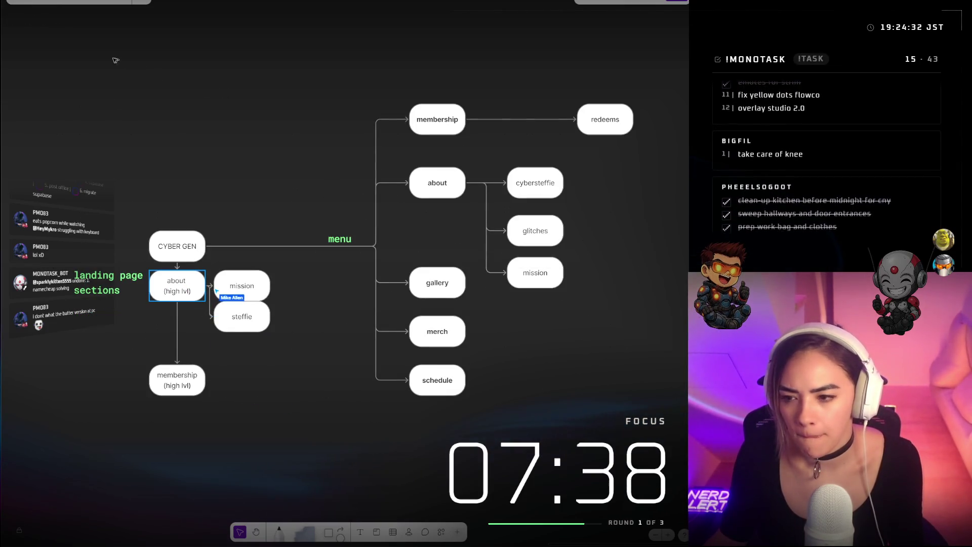
key(super+shift+s)
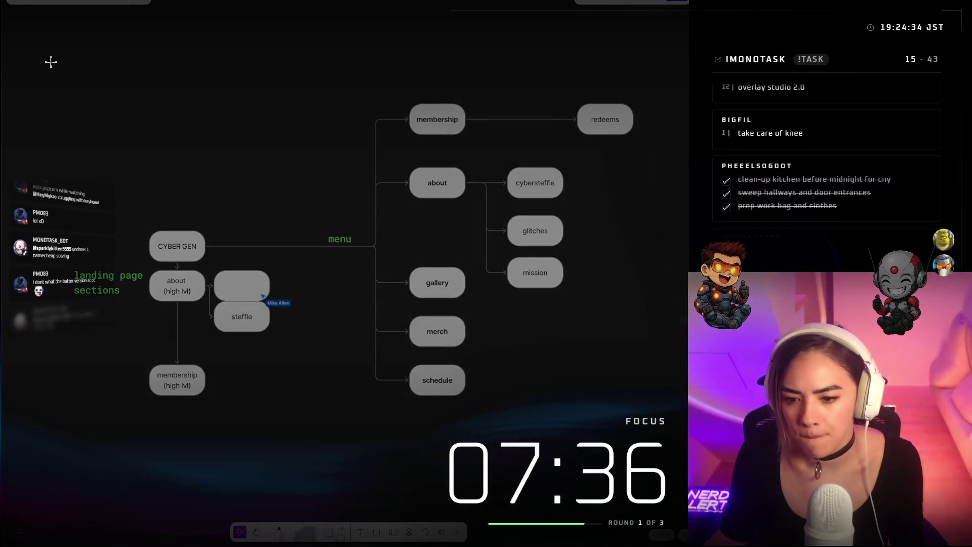
mouse_move(49, 61)
mouse_down()
mouse_move(478, 339)
mouse_move(668, 425)
mouse_up()
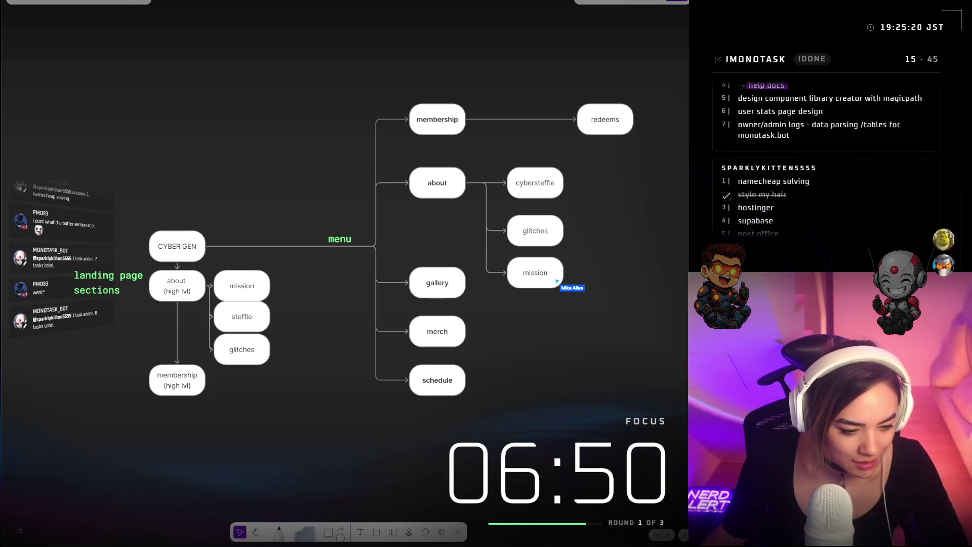
Switch to the cyberGENESIS site, open its home page, and select the about section text
key(alt+Tab)
key(ctrl+Tab)
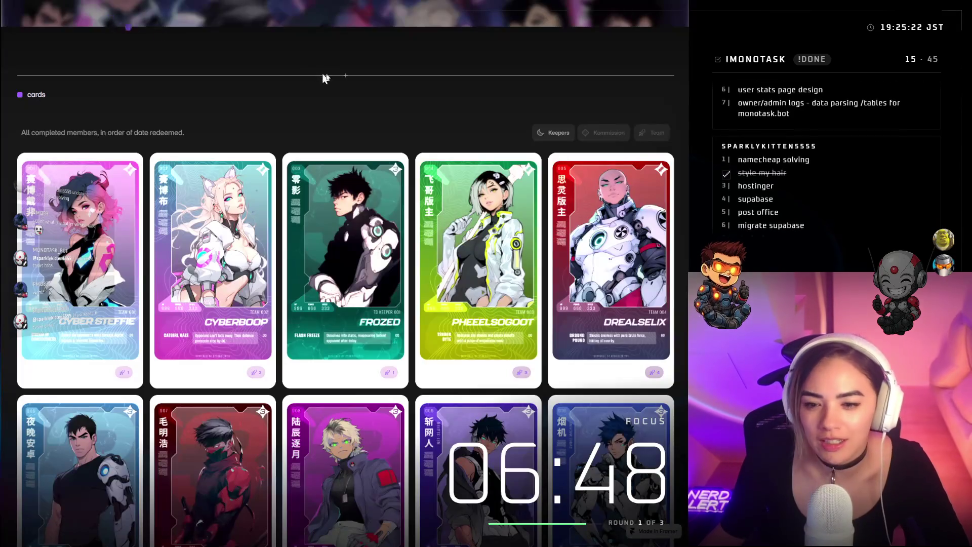
scroll(63, 21, up, 4)
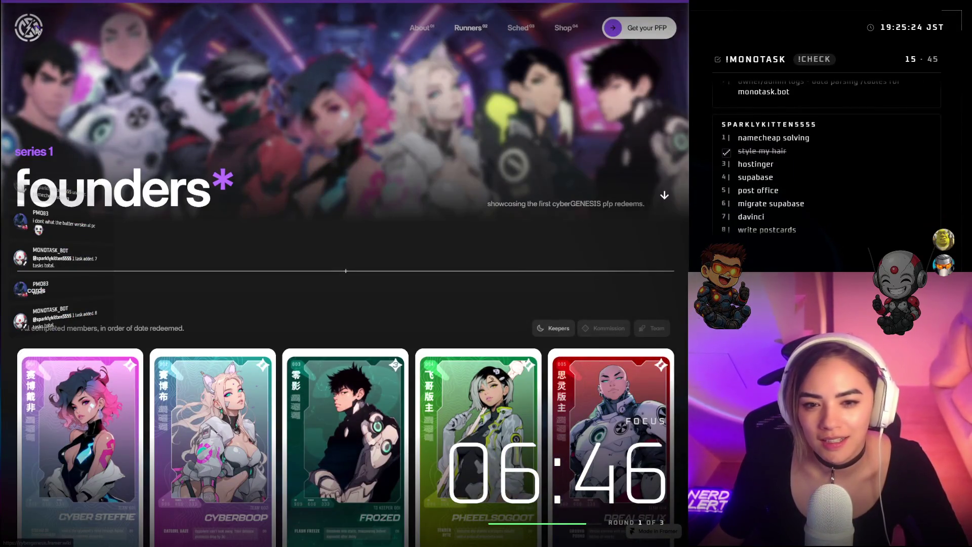
click(36, 31)
scroll(378, 241, down, 5)
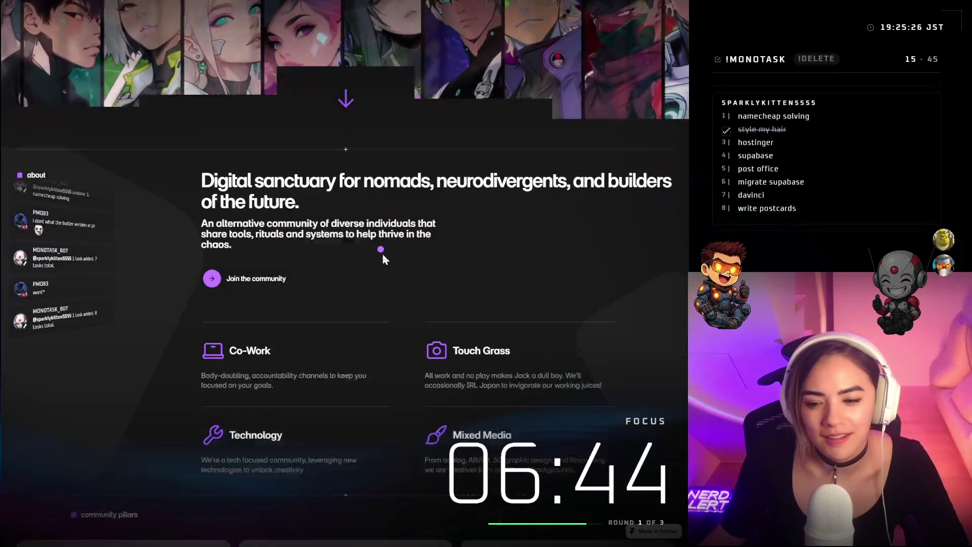
scroll(380, 247, down, 4)
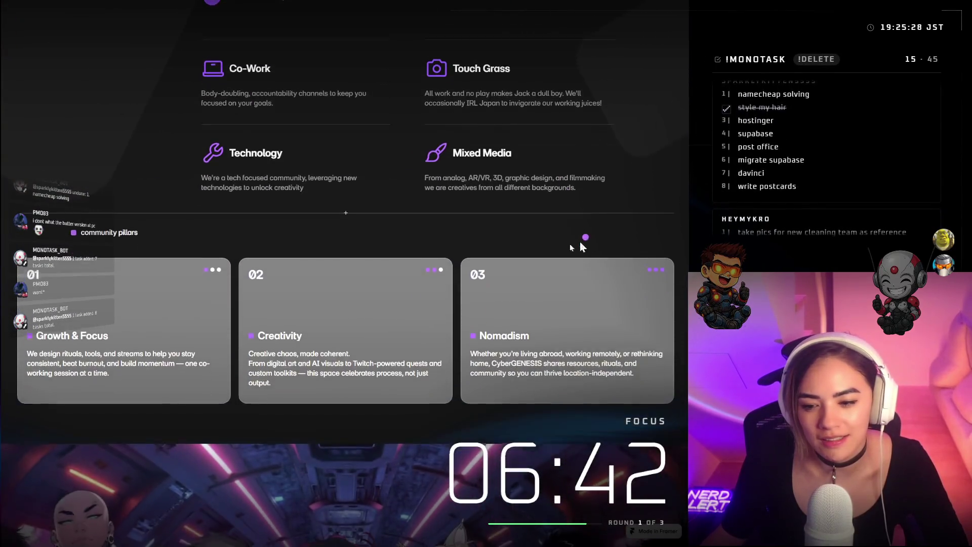
scroll(583, 225, up, 5)
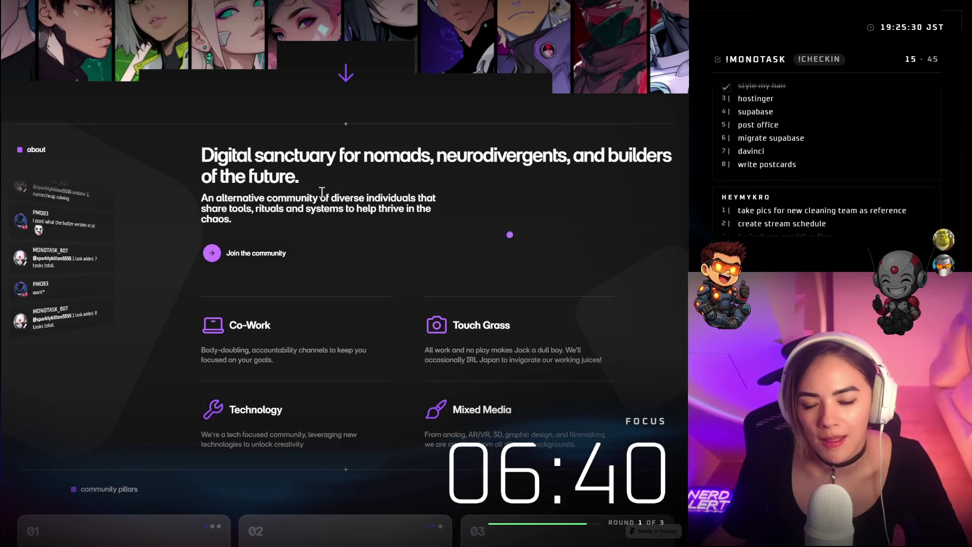
drag(50, 150, 542, 436)
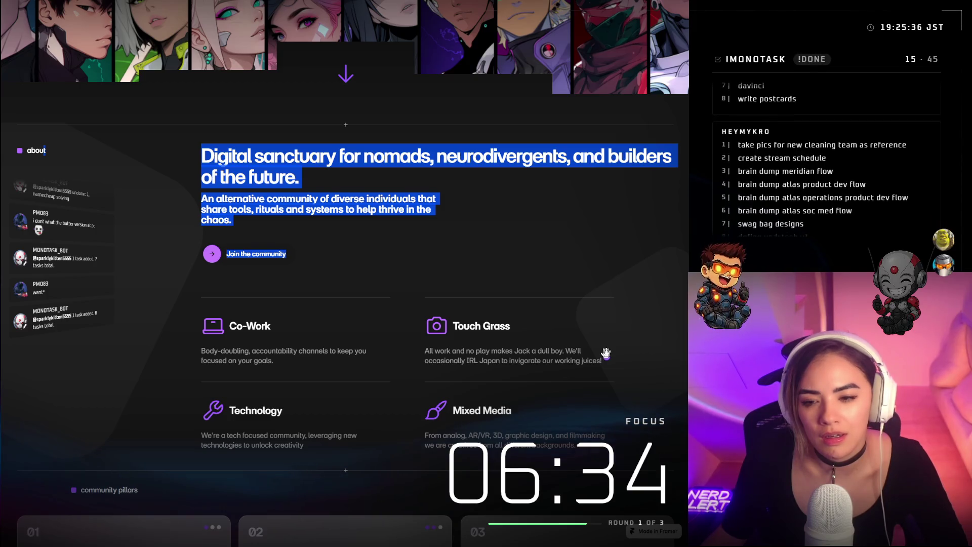
Scroll through the community pillars and membership pricing sections, then jump back to About
scroll(606, 352, down, 8)
scroll(499, 256, down, 10)
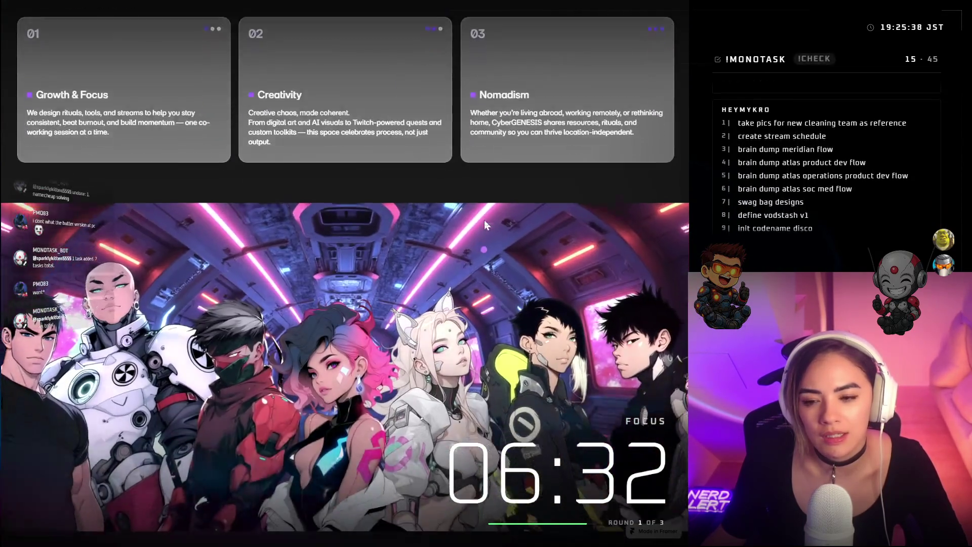
scroll(585, 137, up, 10)
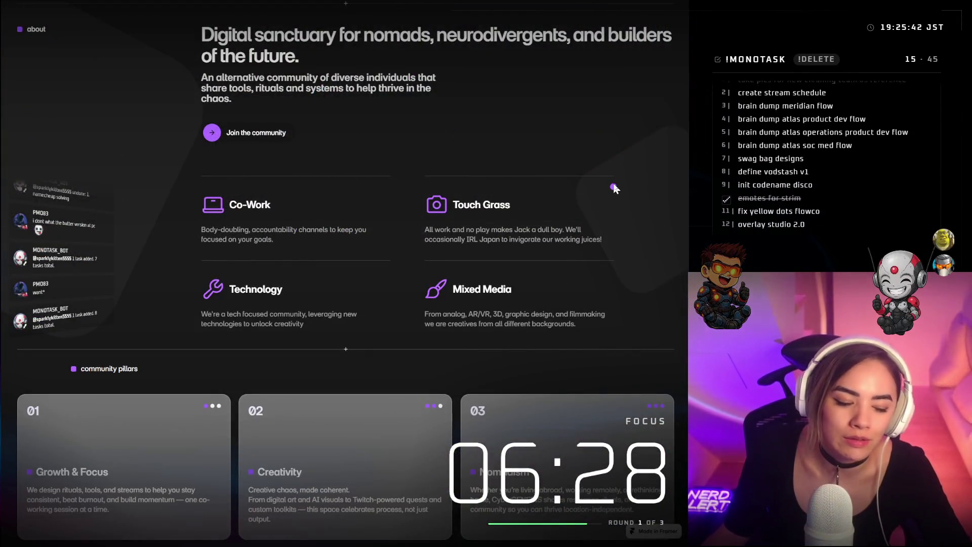
scroll(653, 184, up, 5)
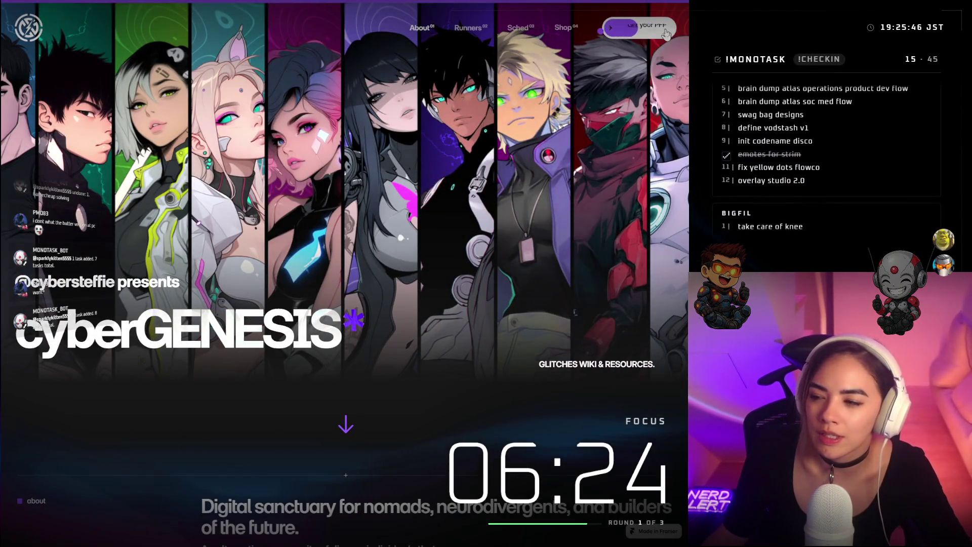
scroll(522, 243, down, 15)
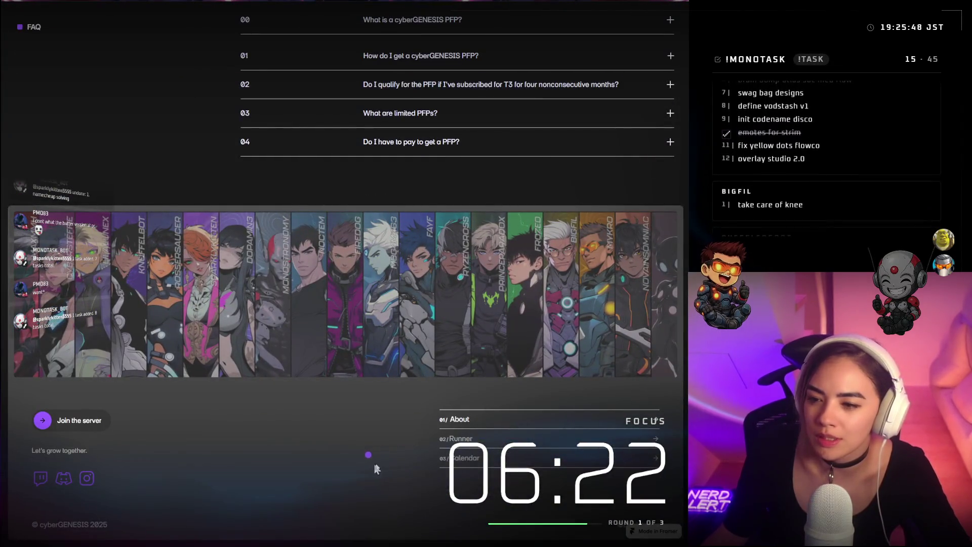
scroll(236, 203, up, 5)
scroll(236, 203, up, 10)
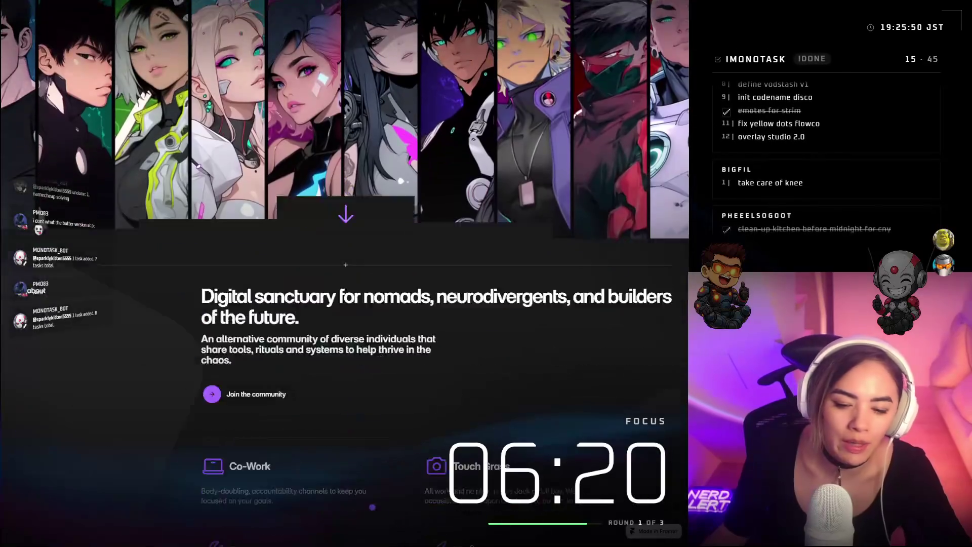
scroll(253, 355, down, 8)
scroll(326, 342, down, 5)
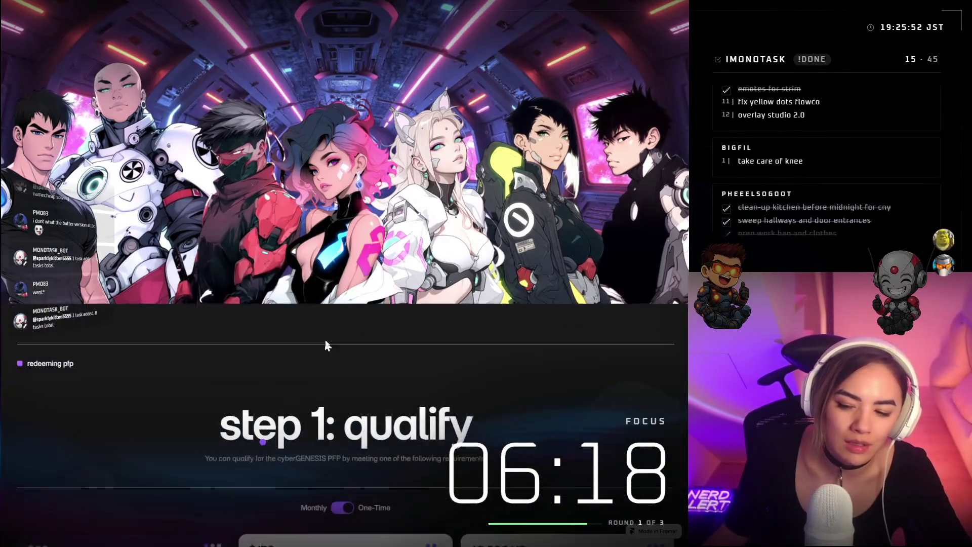
scroll(338, 349, down, 5)
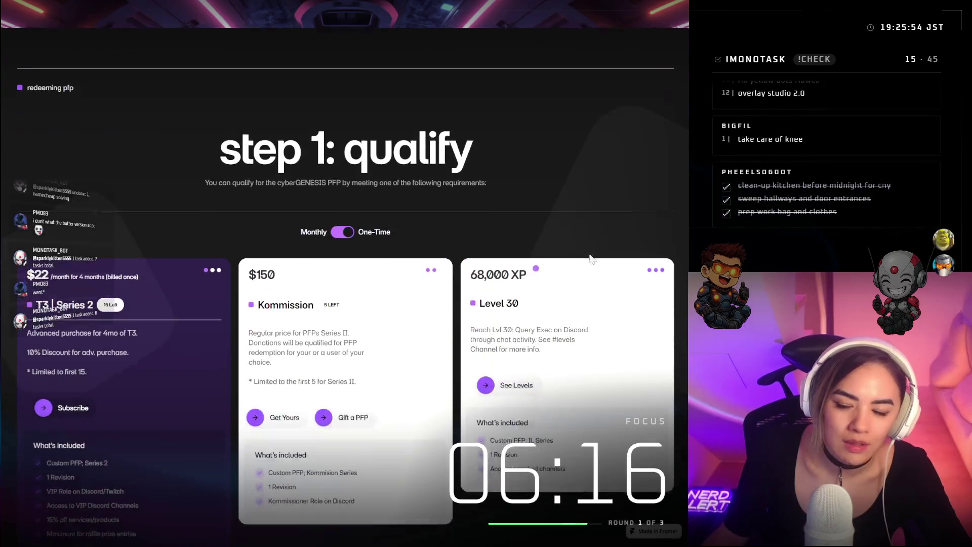
scroll(684, 476, down, 15)
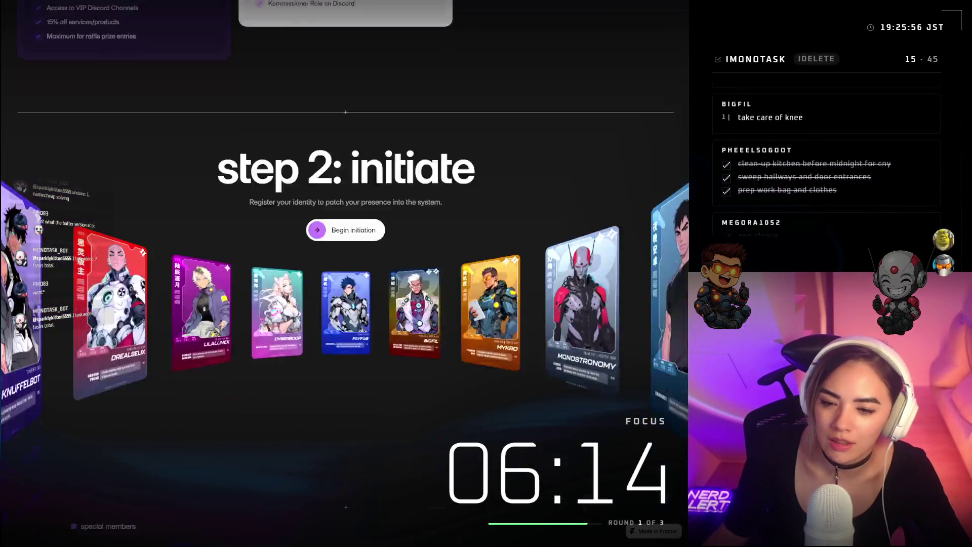
scroll(684, 476, down, 2)
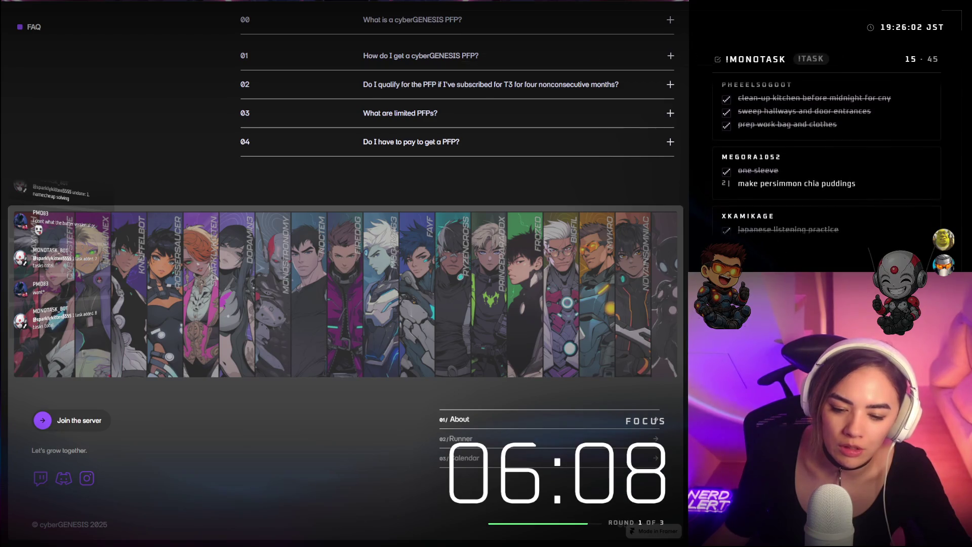
click(655, 419)
scroll(345, 254, down, 5)
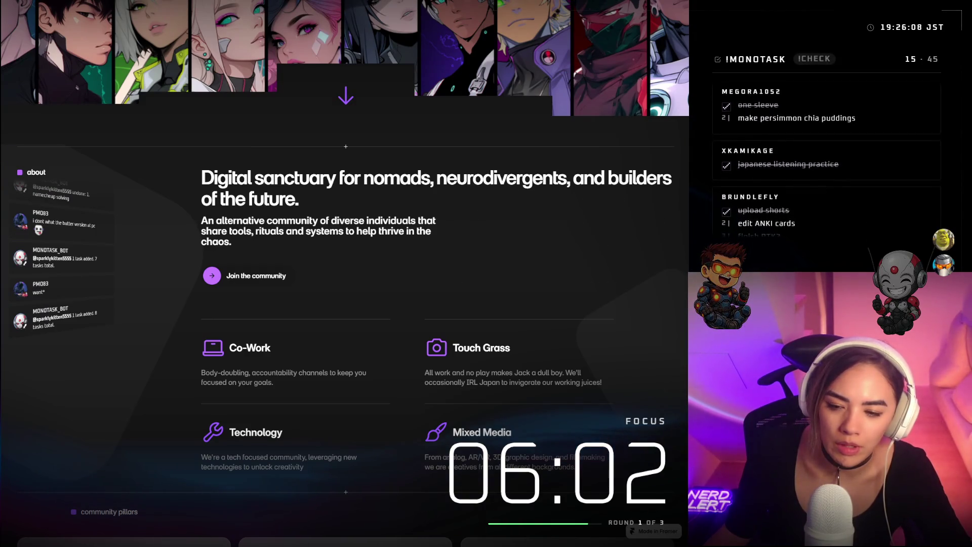
Select the Digital sanctuary headline and subtitle, scroll further, and return to FigJam
drag(201, 171, 383, 244)
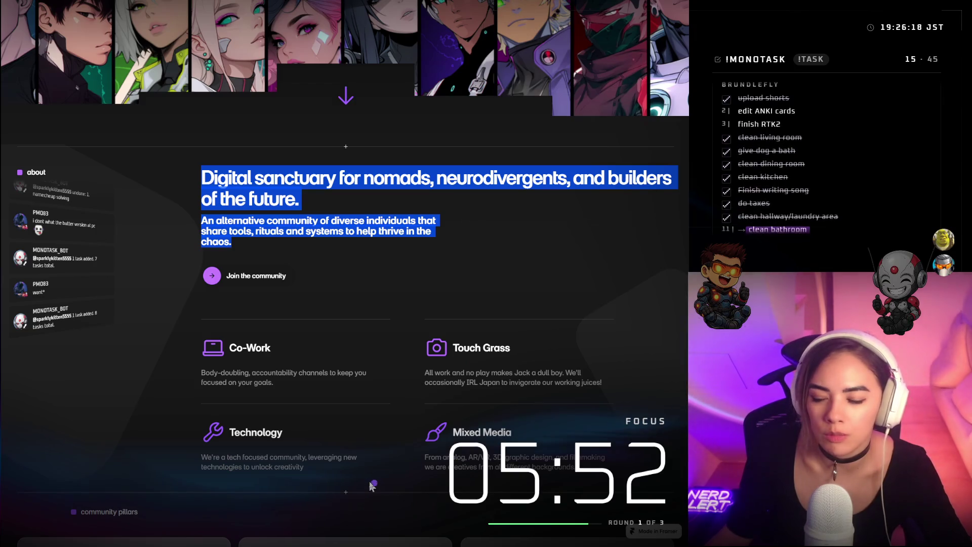
scroll(431, 399, down, 1)
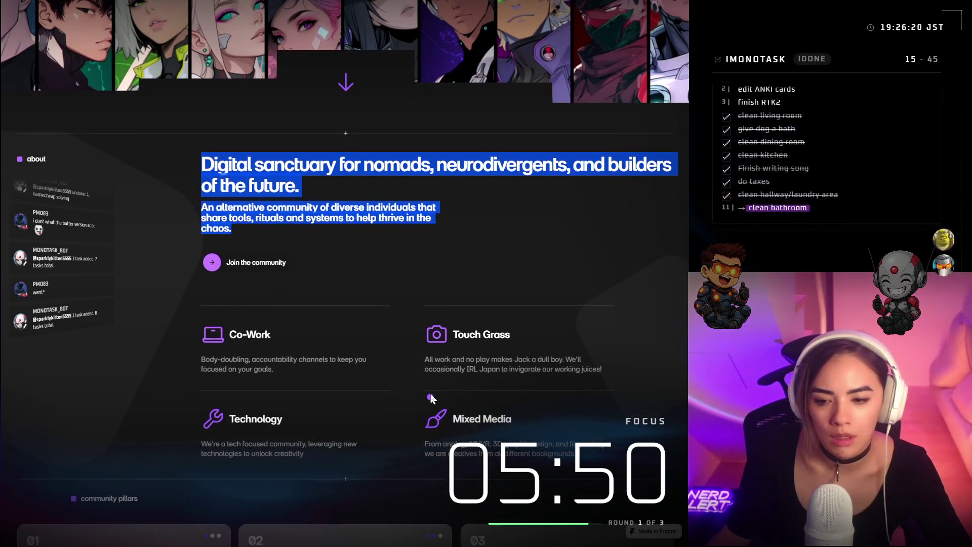
click(373, 401)
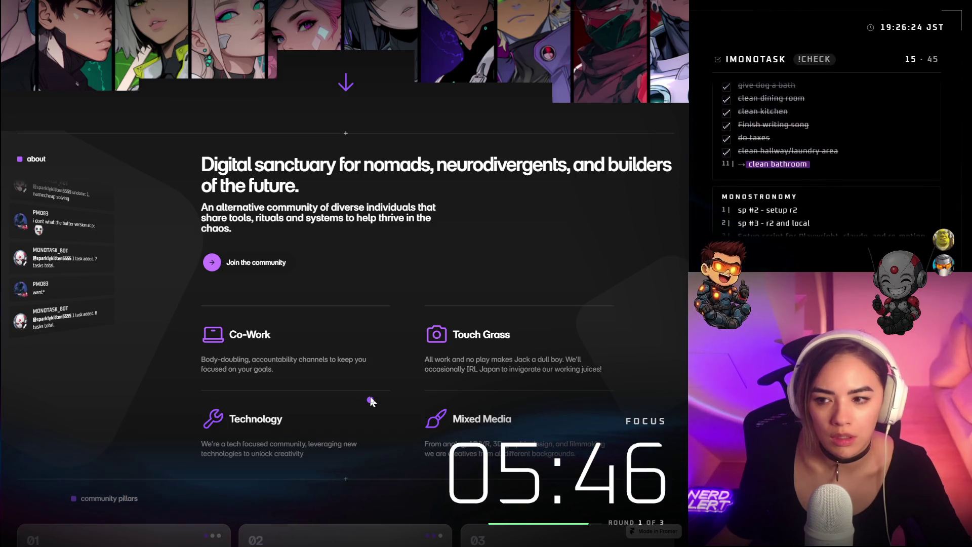
scroll(371, 402, down, 5)
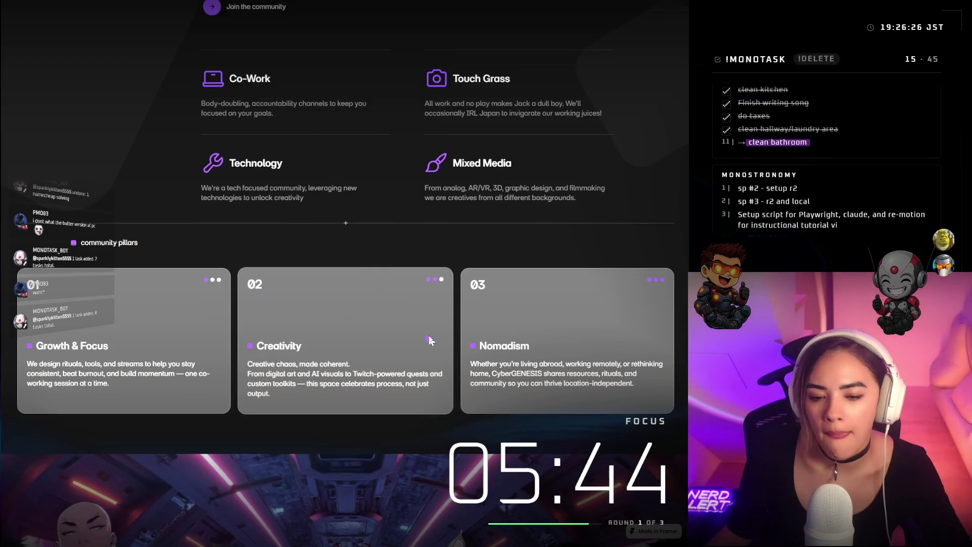
scroll(562, 361, down, 10)
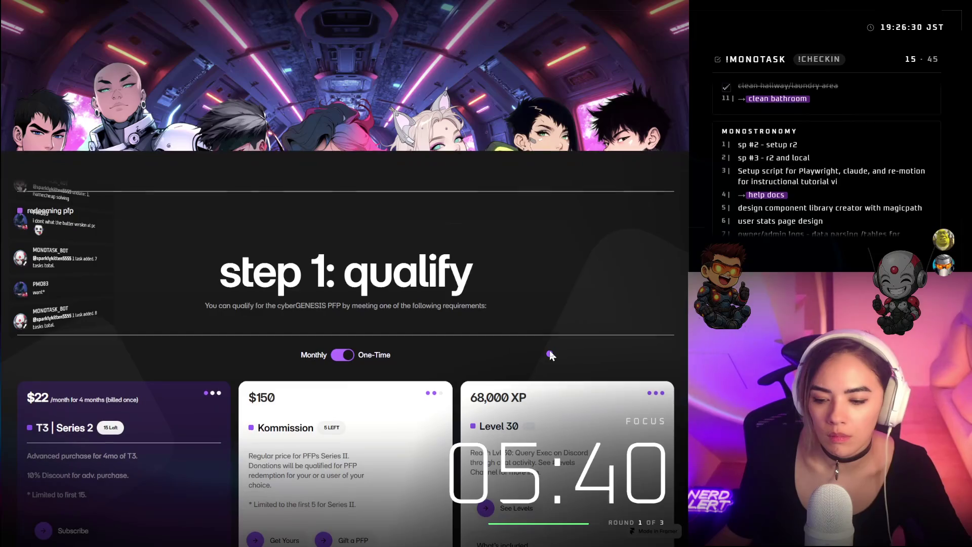
scroll(551, 355, down, 3)
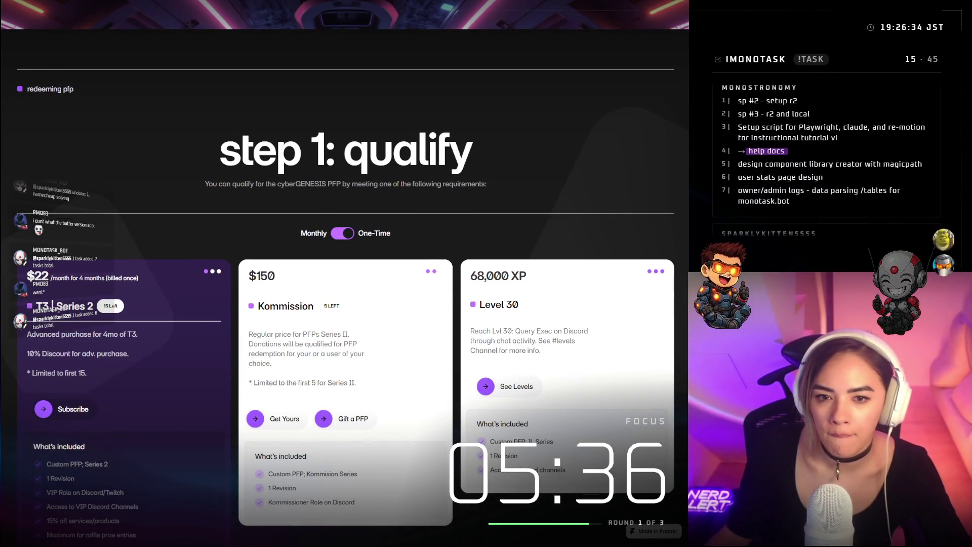
key(alt+Tab)
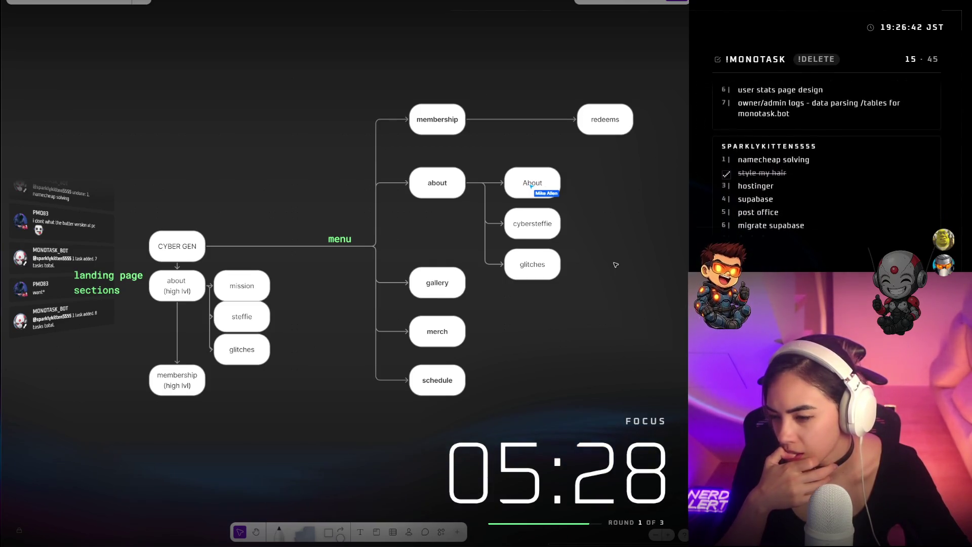
Add and then delete a stray circle beside the About node
click(539, 185)
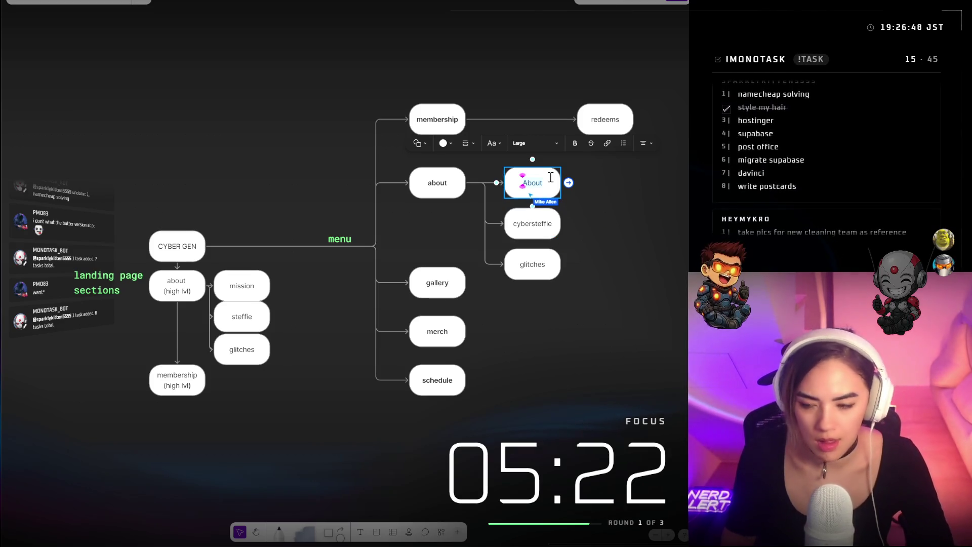
key(Delete)
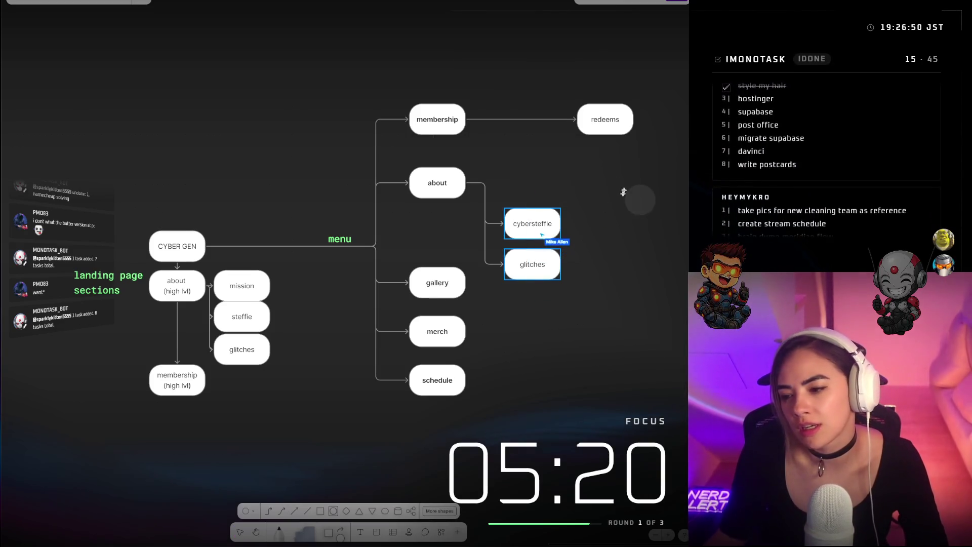
click(623, 199)
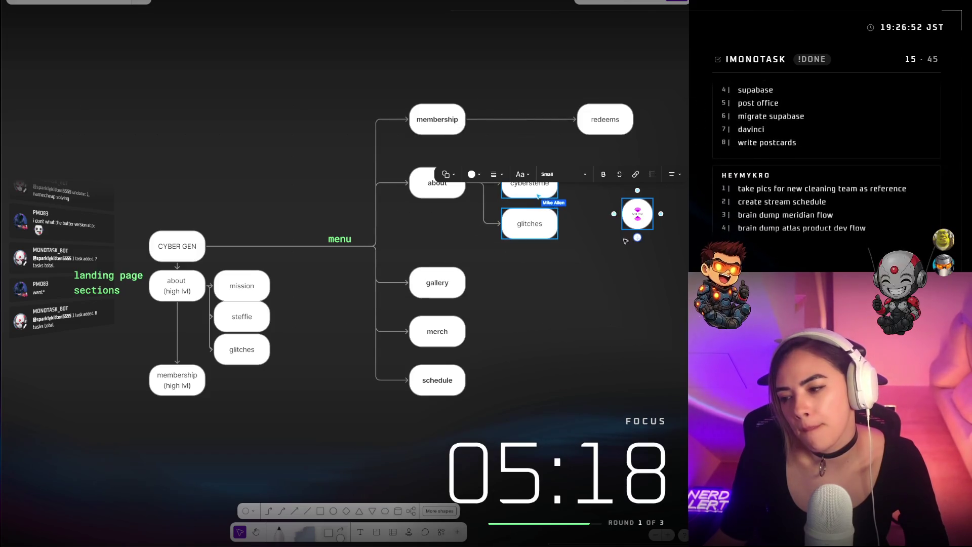
click(629, 292)
click(639, 209)
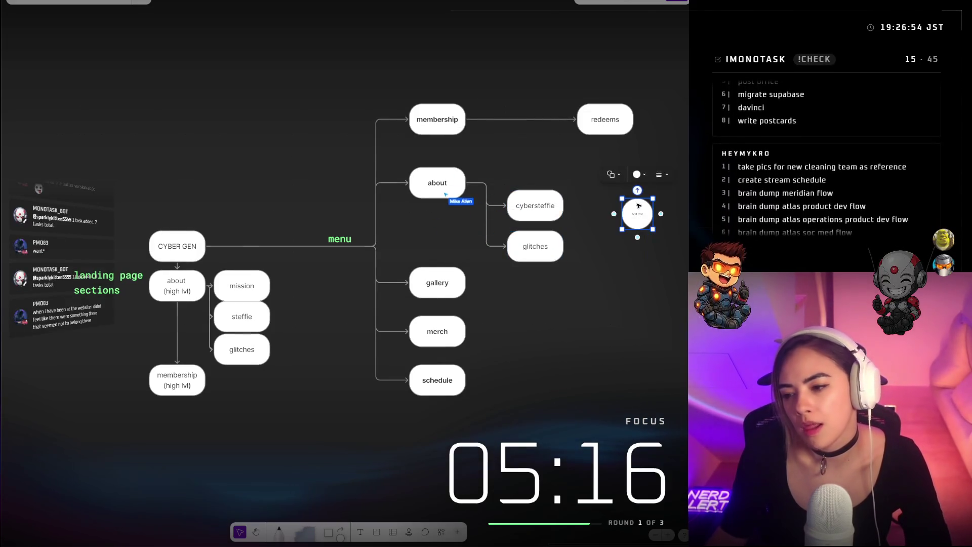
key(Delete)
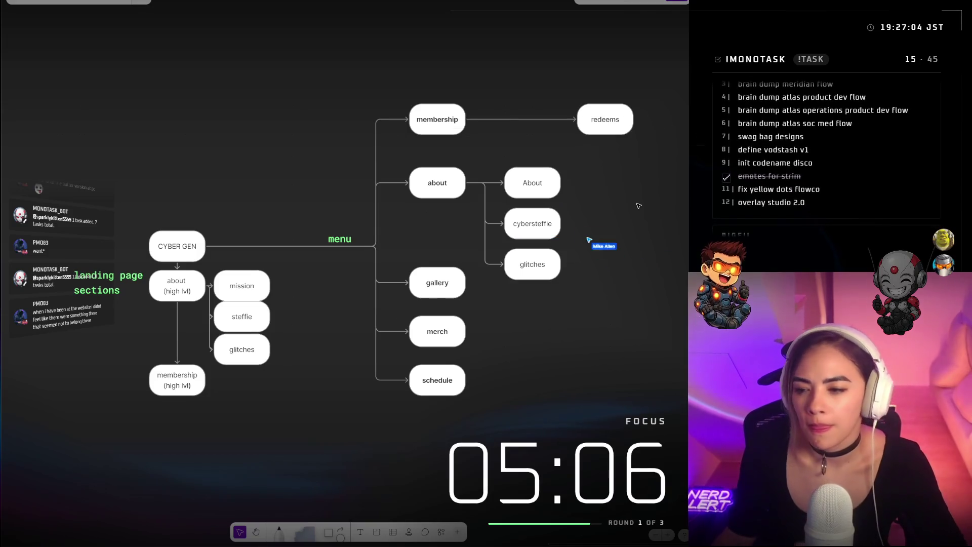
Relabel the About node 'our story'
click(522, 185)
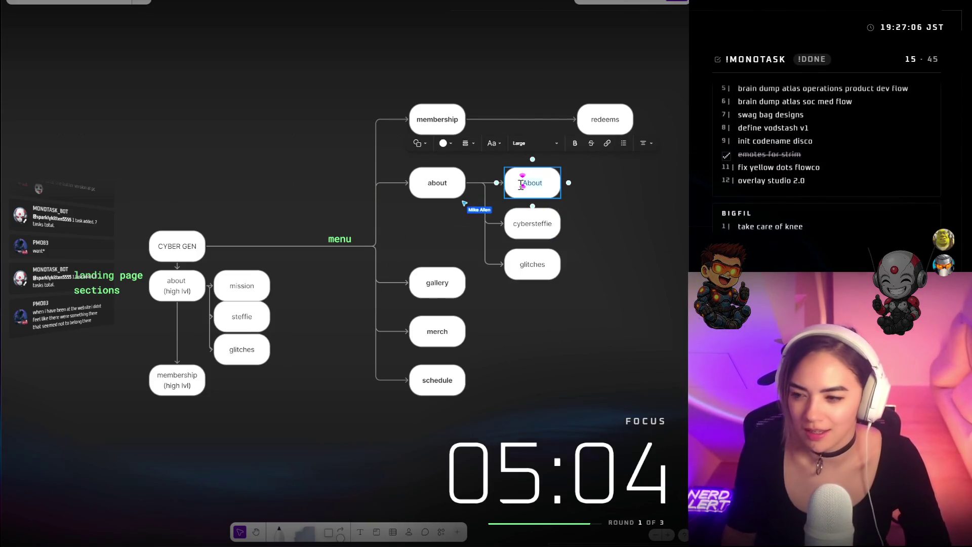
text(our story)
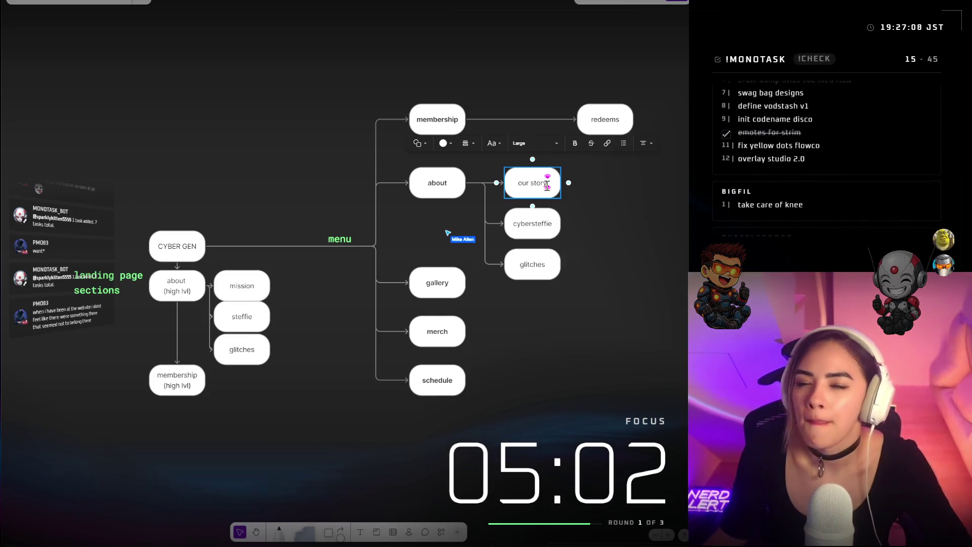
click(663, 329)
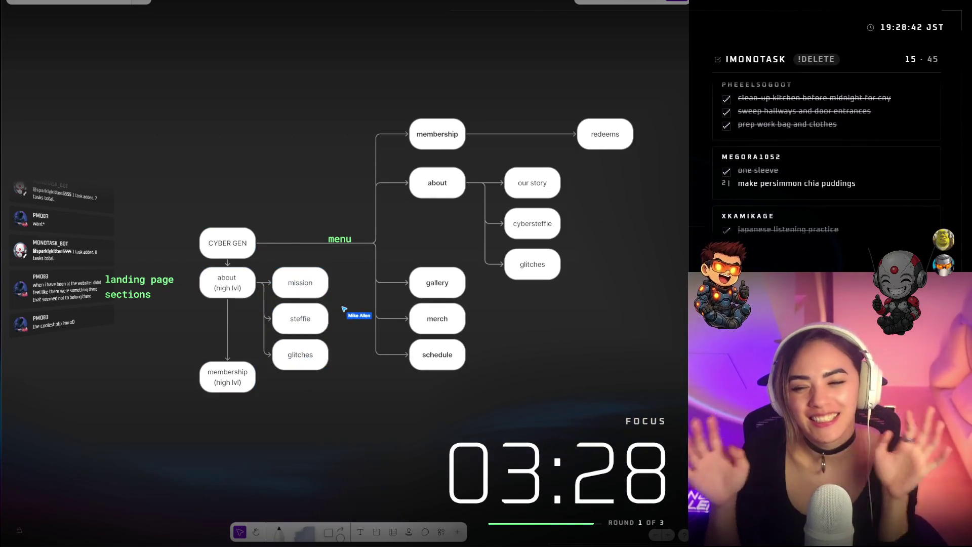
Pan around the board to bring the membership and landing page areas into view
scroll(597, 238, right, 1)
scroll(597, 238, up, 2)
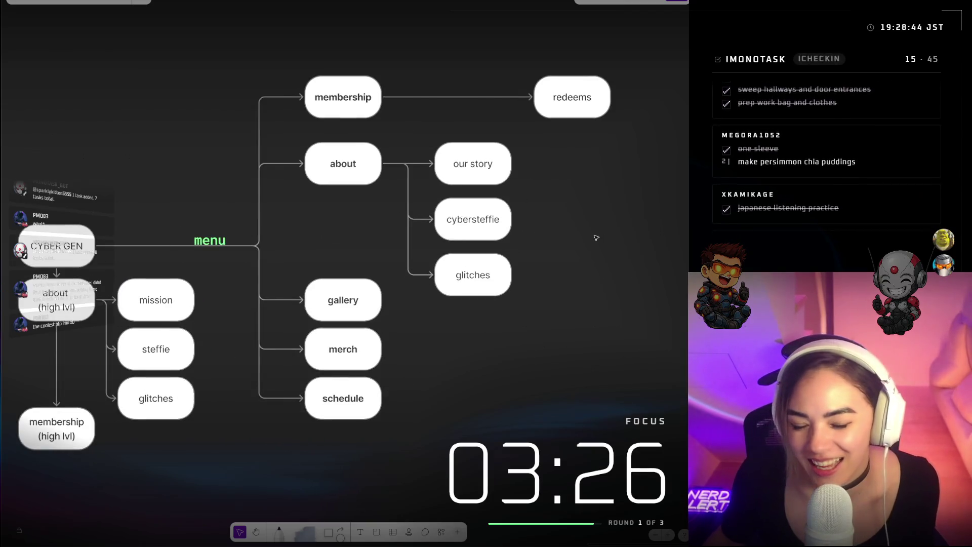
scroll(596, 237, left, 2)
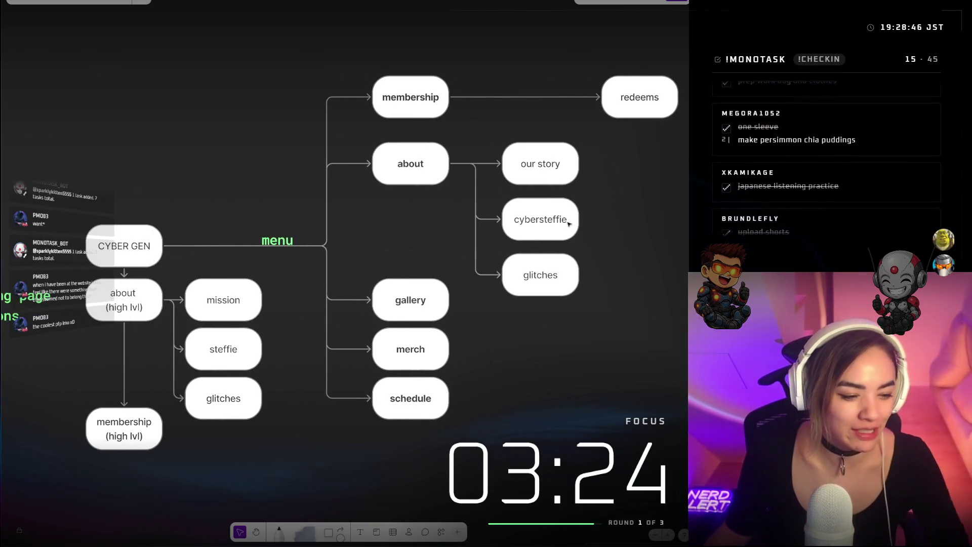
scroll(569, 224, up, 1)
text(ranks)
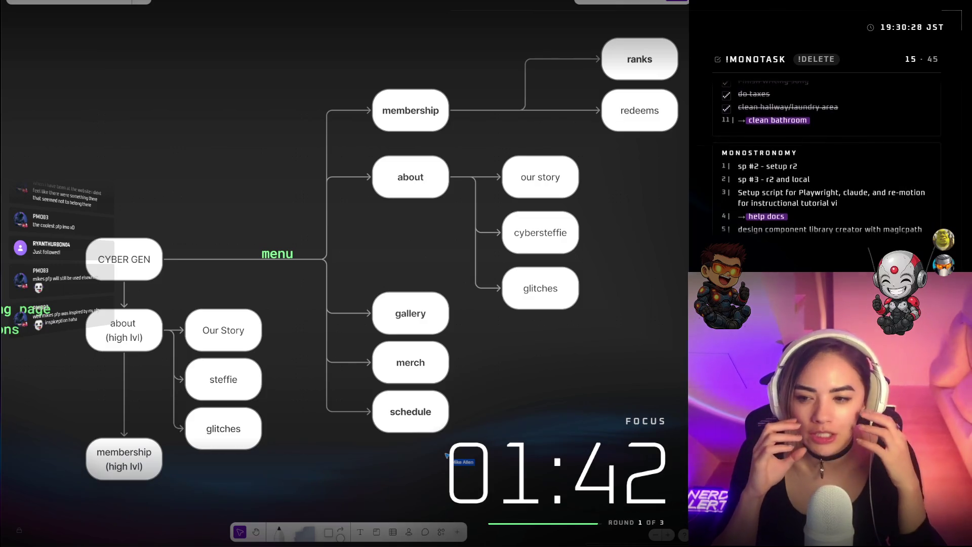
Draw a connector from CYBER GEN to the existing our story node
click(430, 104)
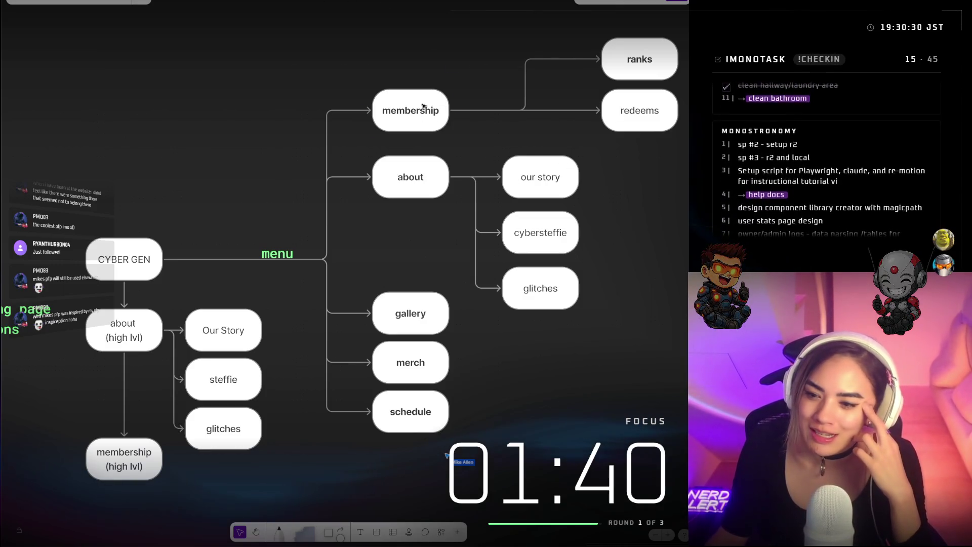
click(638, 162)
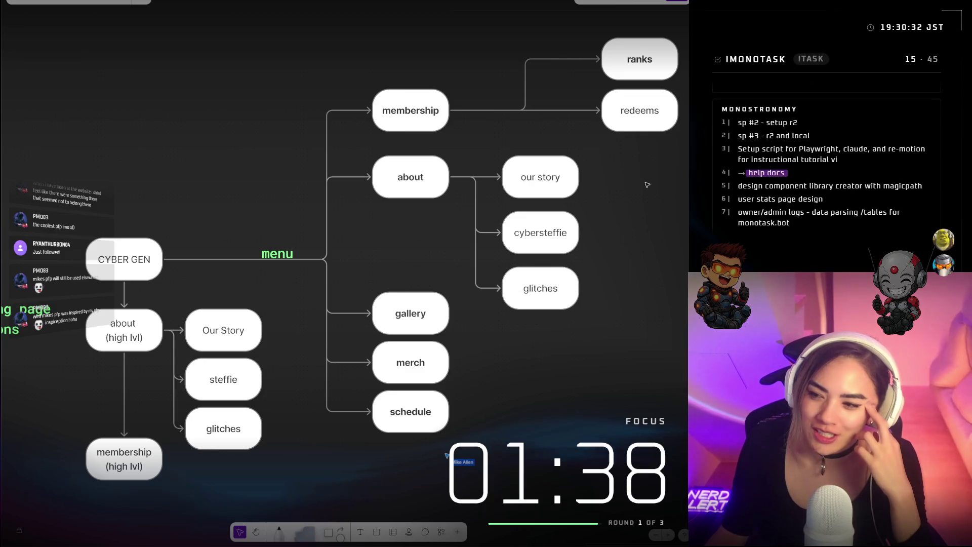
click(431, 104)
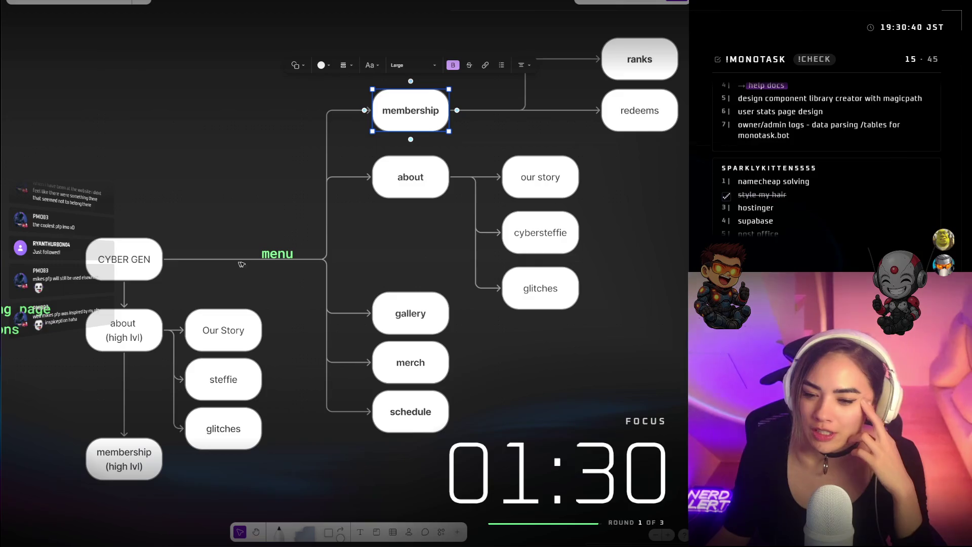
click(289, 258)
click(131, 259)
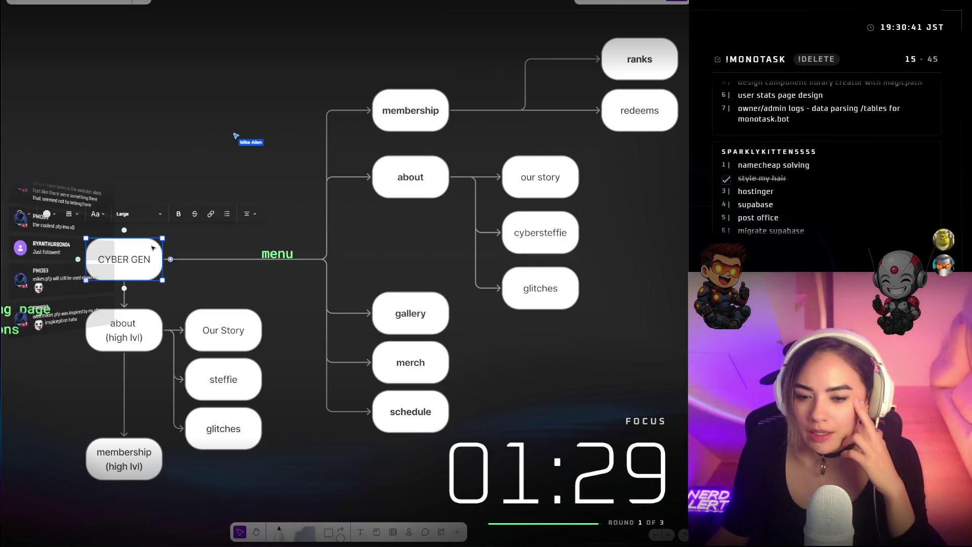
click(170, 150)
click(129, 243)
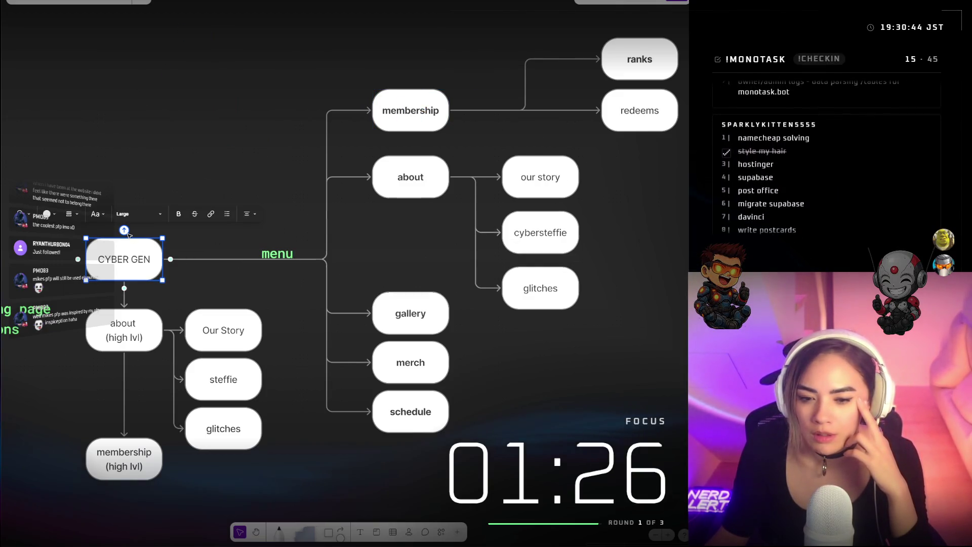
drag(125, 234, 527, 197)
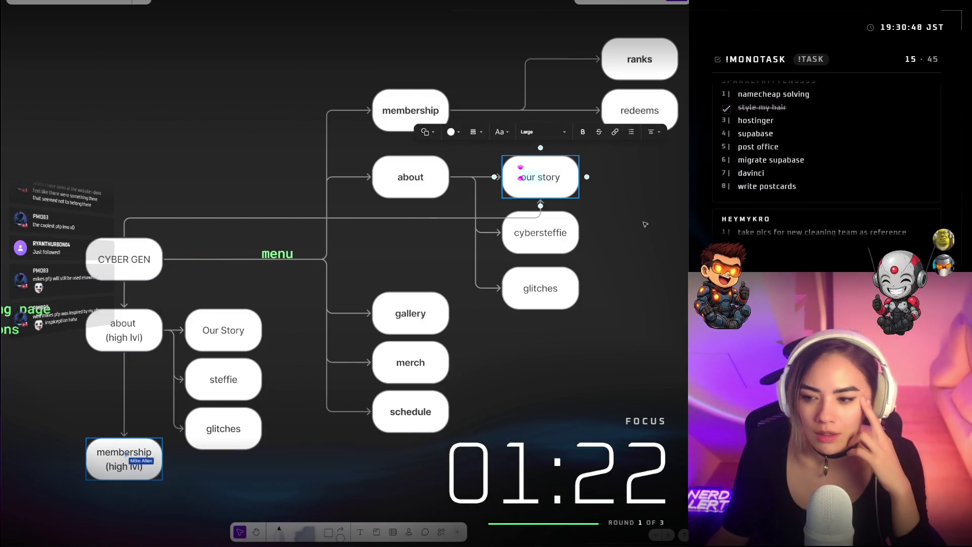
Try shifting the our story node further right, then undo to keep its original position
click(468, 194)
mouse_move(440, 167)
mouse_down()
mouse_move(537, 182)
mouse_move(363, 171)
mouse_up()
click(538, 183)
click(456, 263)
click(540, 179)
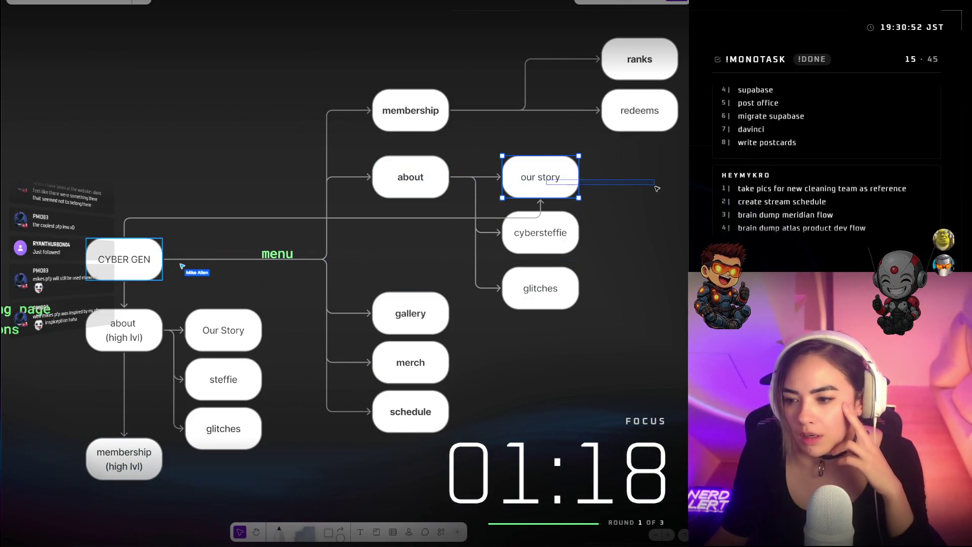
mouse_move(540, 179)
mouse_down()
mouse_move(621, 192)
mouse_move(574, 175)
mouse_up()
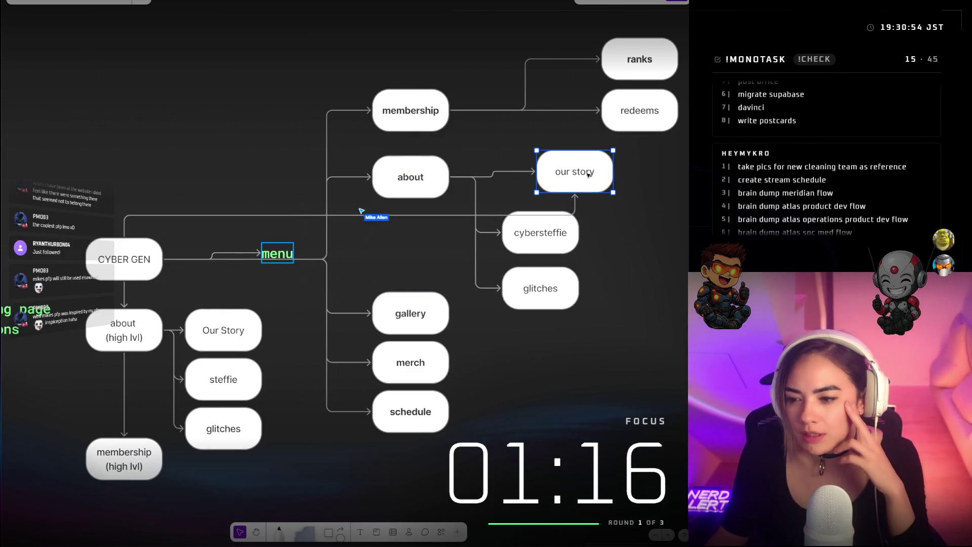
key(ctrl+z)
click(557, 178)
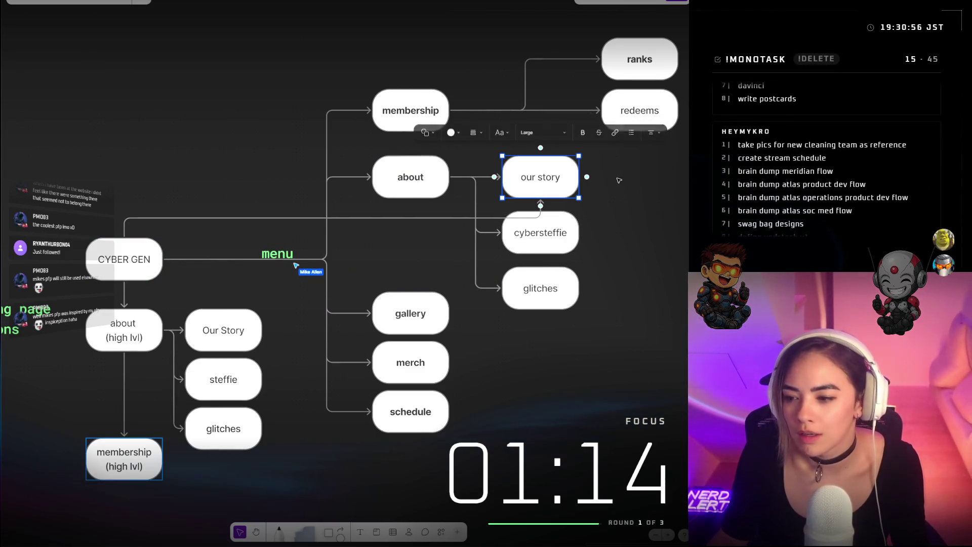
click(618, 178)
click(552, 182)
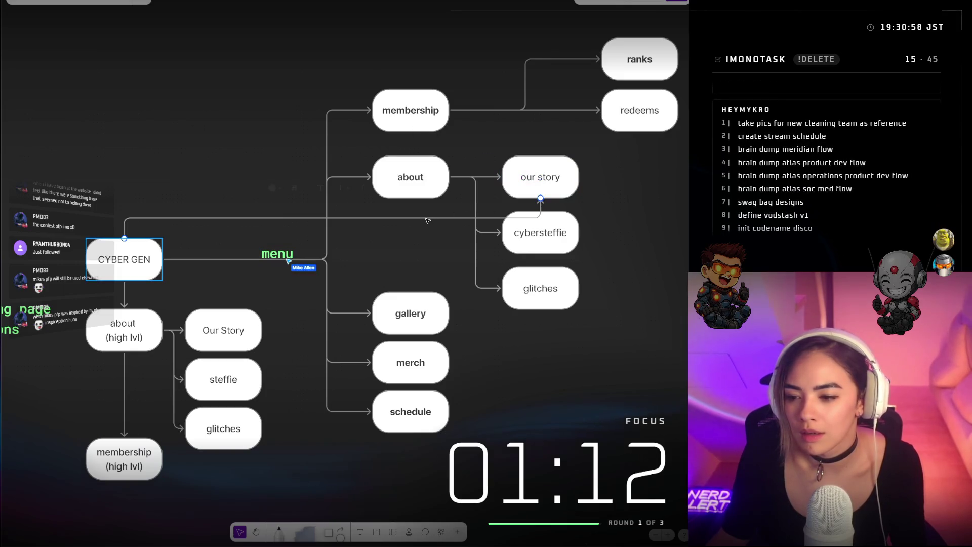
Replace that connector with a duplicate our story box above CYBER GEN, linked by a new arrow
double_click(444, 212)
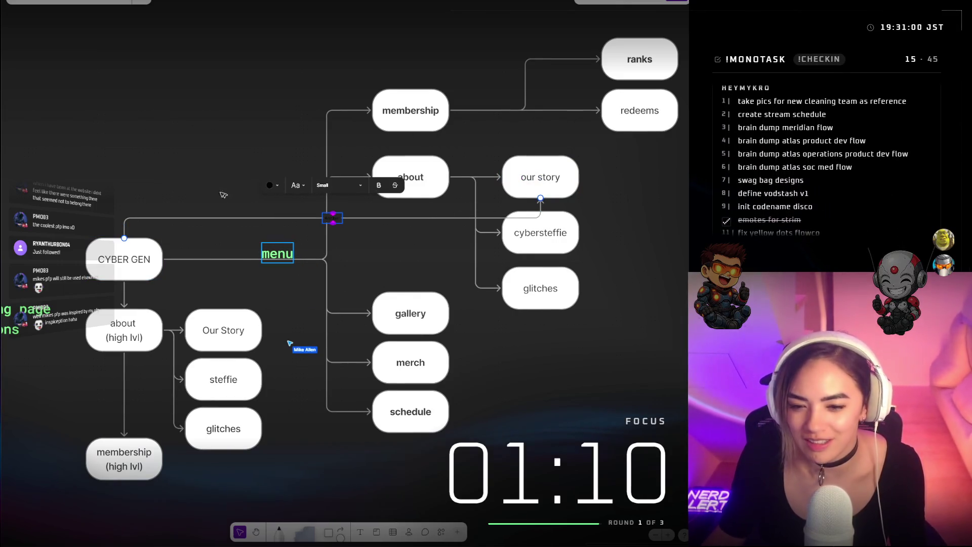
key(Escape)
key(Delete)
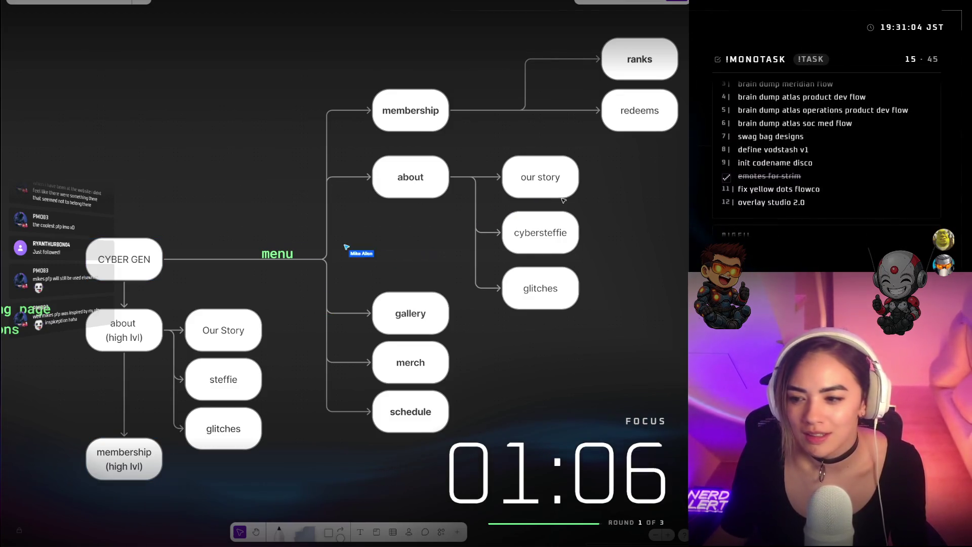
click(556, 169)
drag(556, 169, 159, 169)
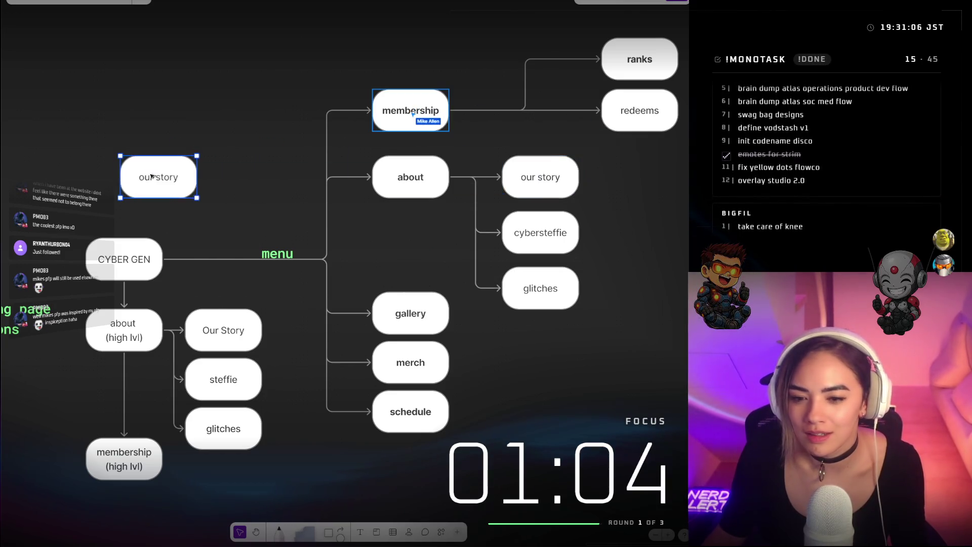
mouse_move(122, 246)
mouse_down()
mouse_move(143, 198)
mouse_move(243, 152)
mouse_move(258, 176)
mouse_up()
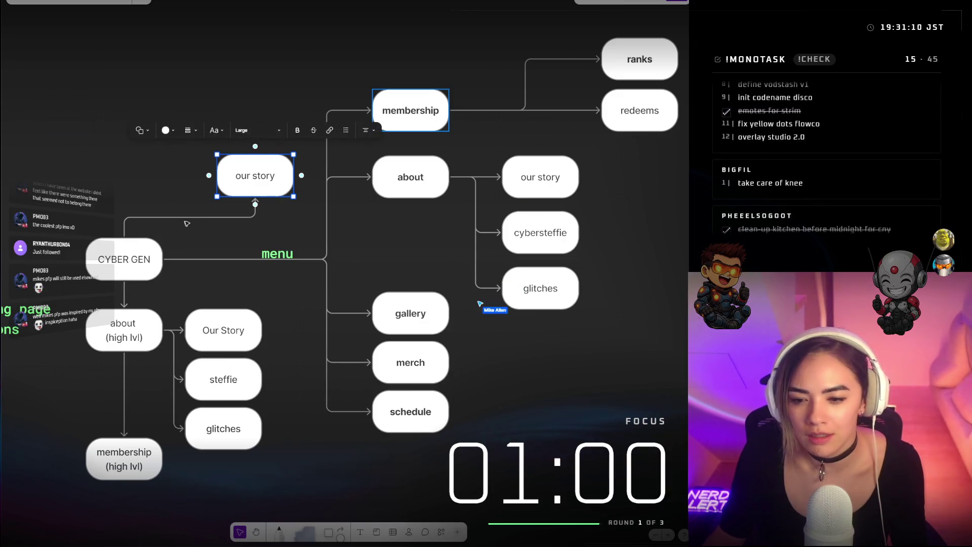
Copy the green menu label beside the new arrow and retype it as 'cta'
click(278, 253)
mouse_move(278, 254)
mouse_down()
mouse_move(175, 206)
mouse_move(192, 209)
mouse_up()
double_click(193, 211)
text(cta)
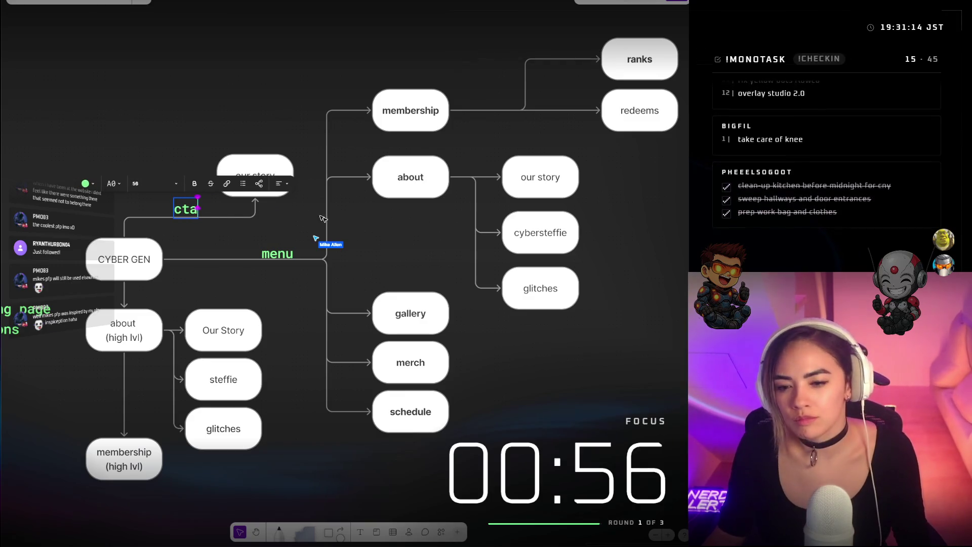
drag(197, 213, 200, 221)
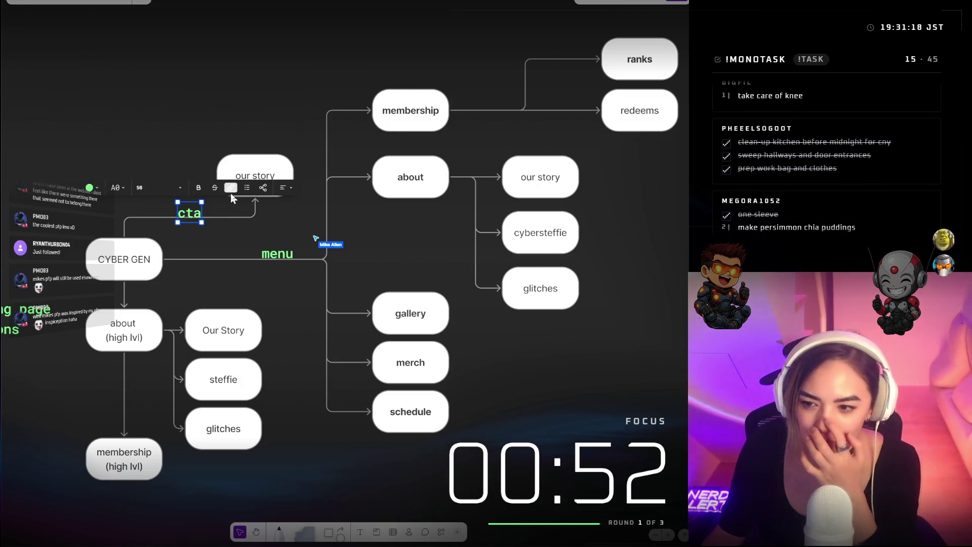
click(258, 121)
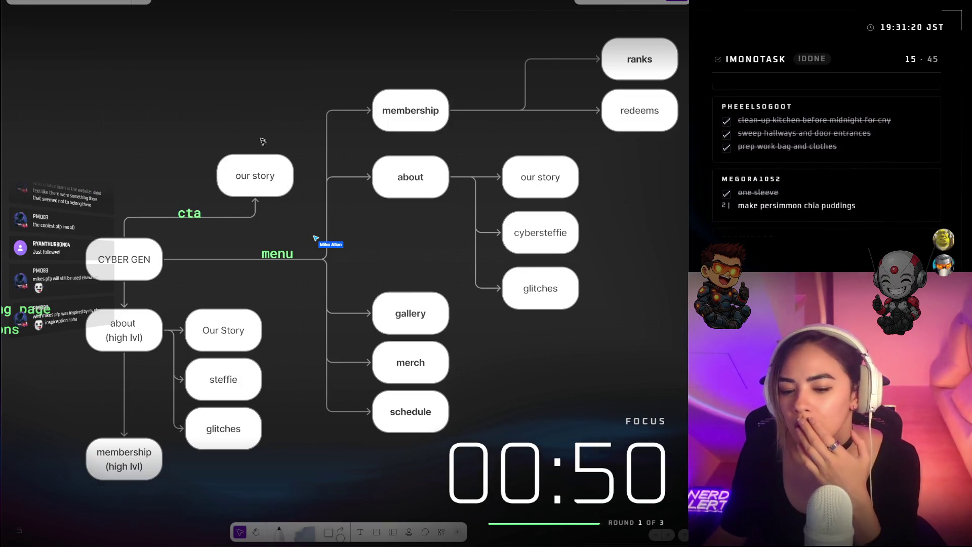
click(144, 445)
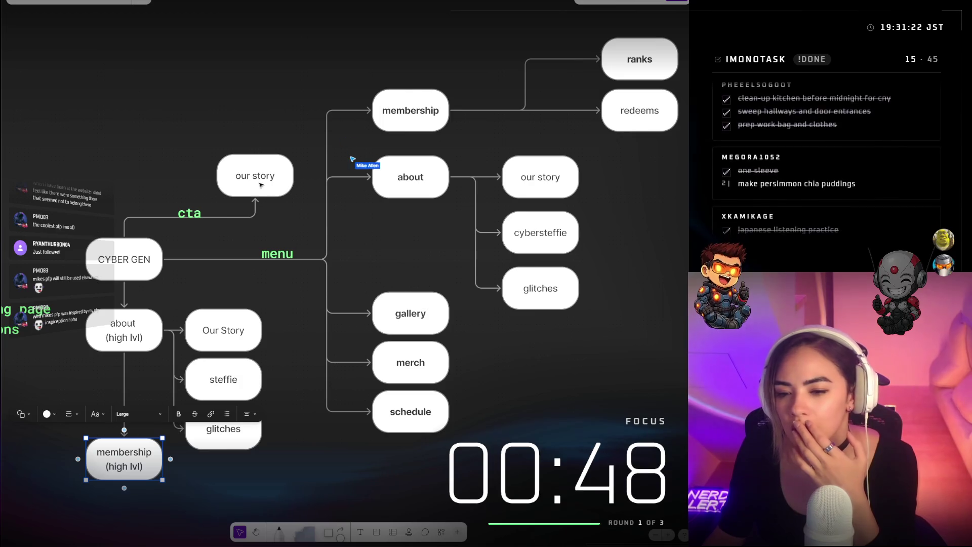
click(256, 202)
Reroute the cta arrow to membership, move its label up, and remove the spare our story box
mouse_move(256, 197)
mouse_down()
mouse_move(350, 108)
mouse_move(373, 112)
mouse_up()
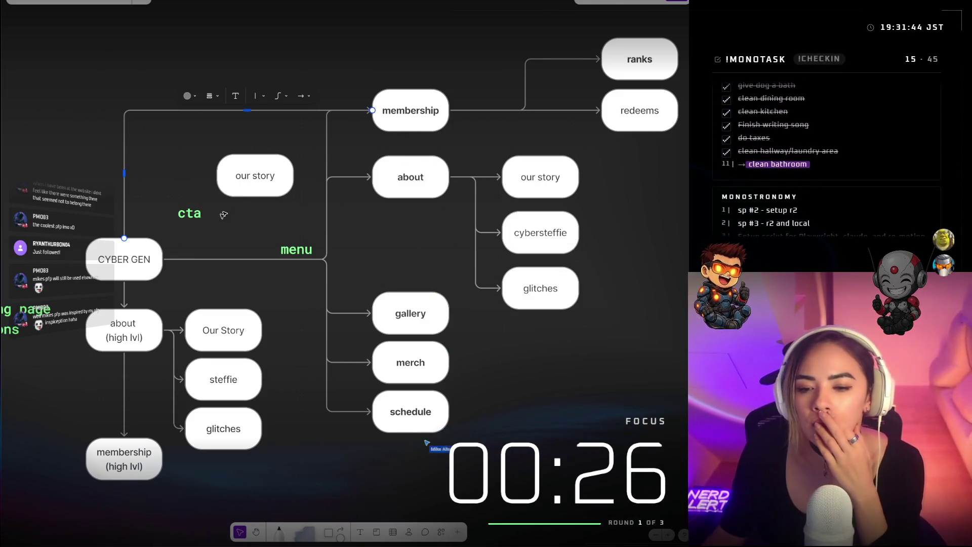
mouse_move(193, 219)
mouse_down()
mouse_move(207, 137)
mouse_move(224, 110)
mouse_up()
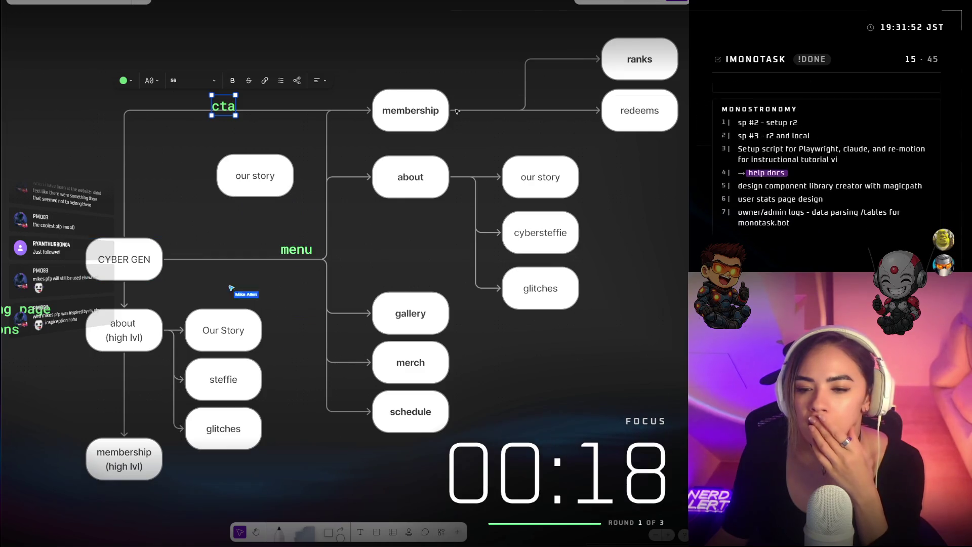
click(283, 172)
click(350, 167)
text(login button)
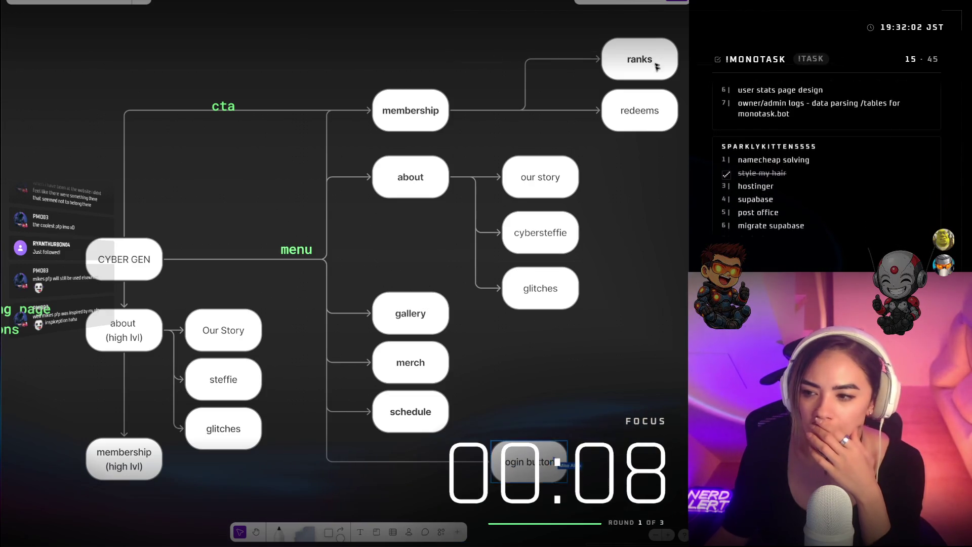
Duplicate ranks above itself, connect membership to it, and name it 'how to be a member'
scroll(654, 101, up, 3)
click(648, 180)
click(640, 137)
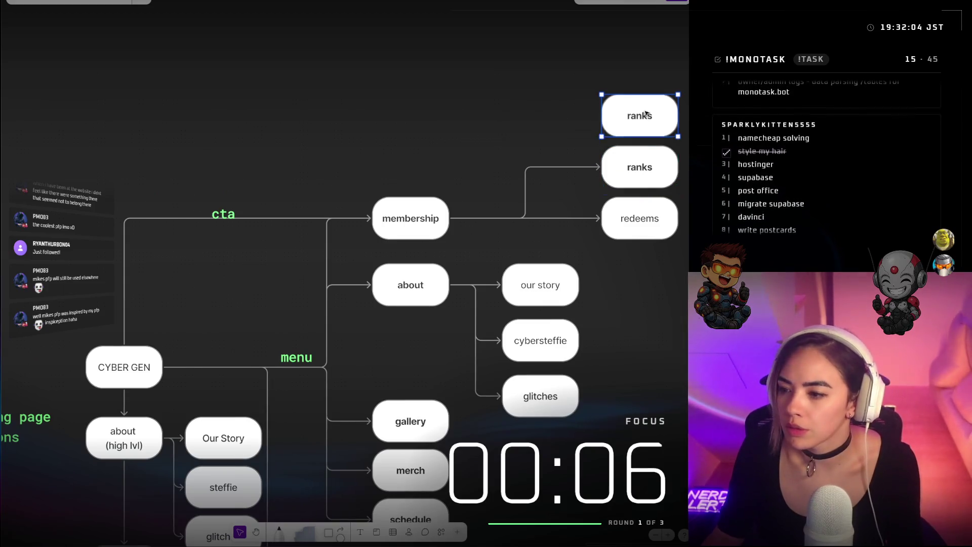
click(399, 220)
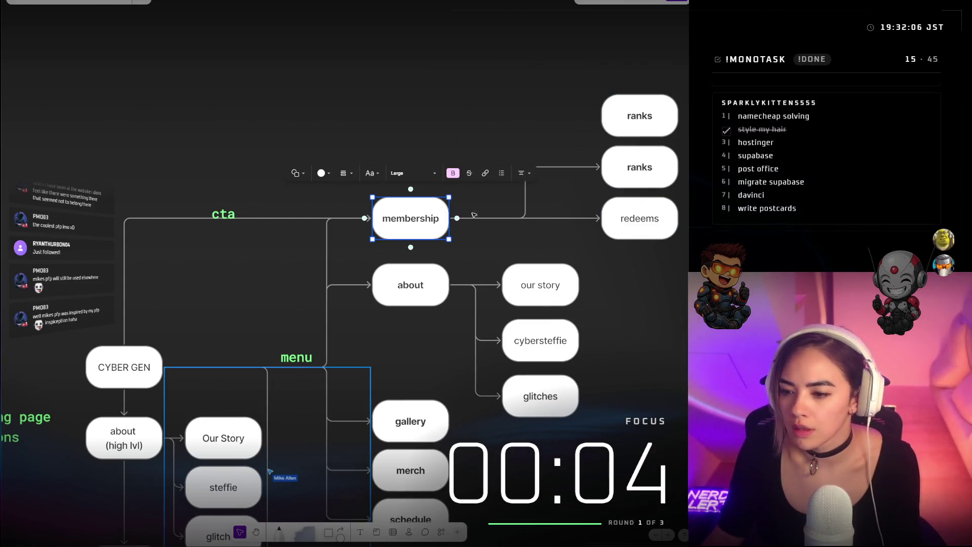
drag(457, 219, 623, 116)
click(633, 117)
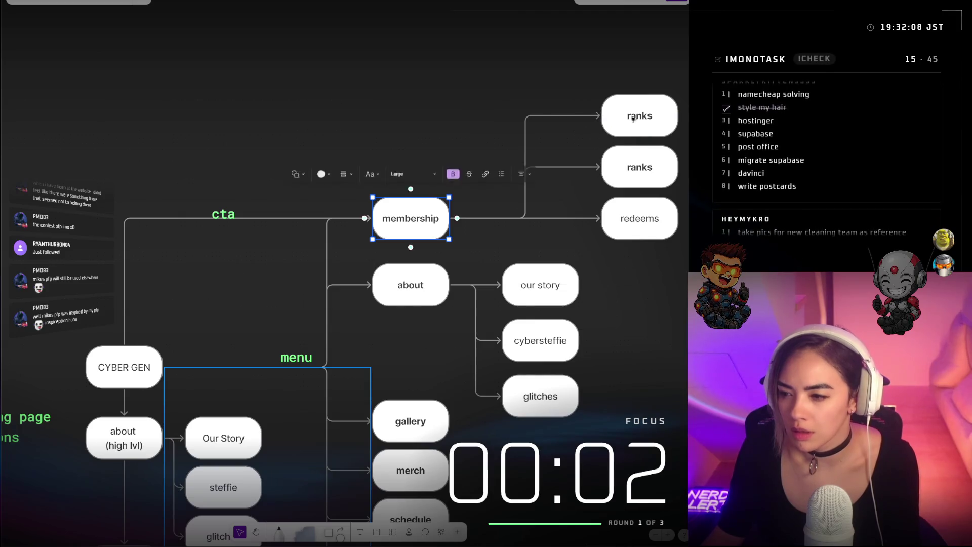
click(633, 118)
text(how to be a)
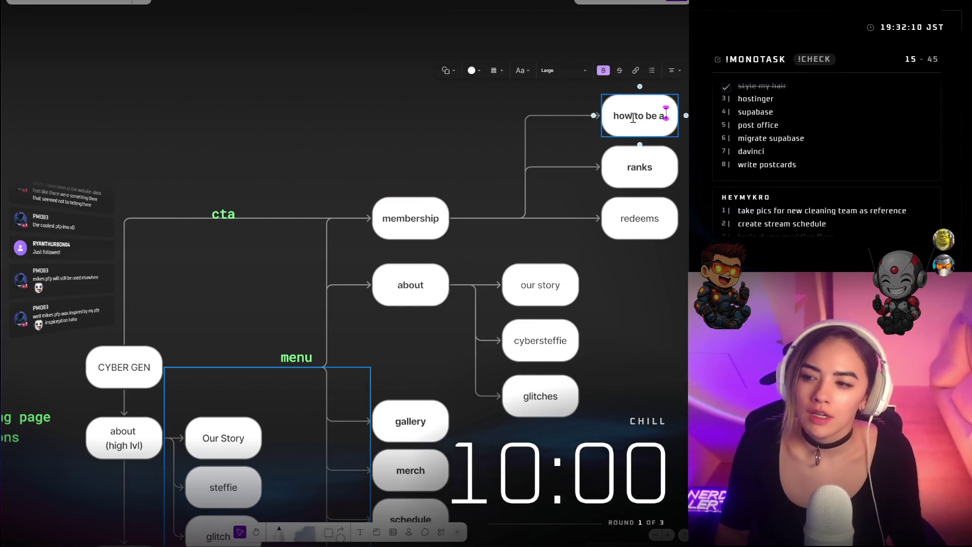
text( member)
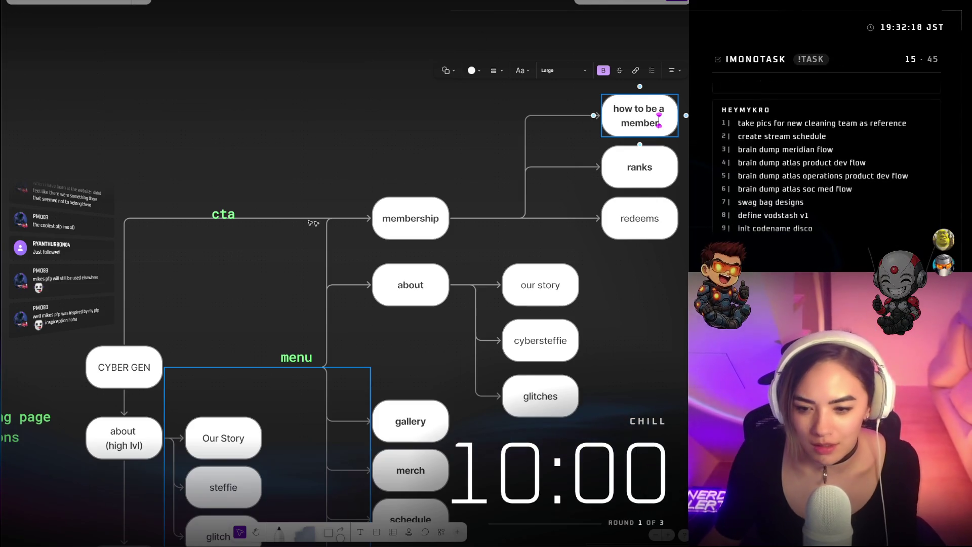
key(ctrl+minus)
scroll(366, 231, up, 3)
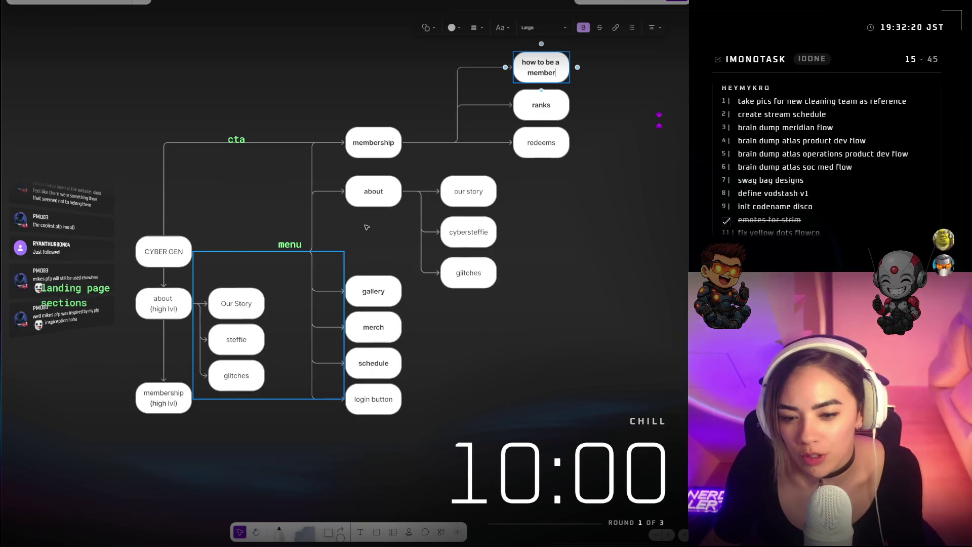
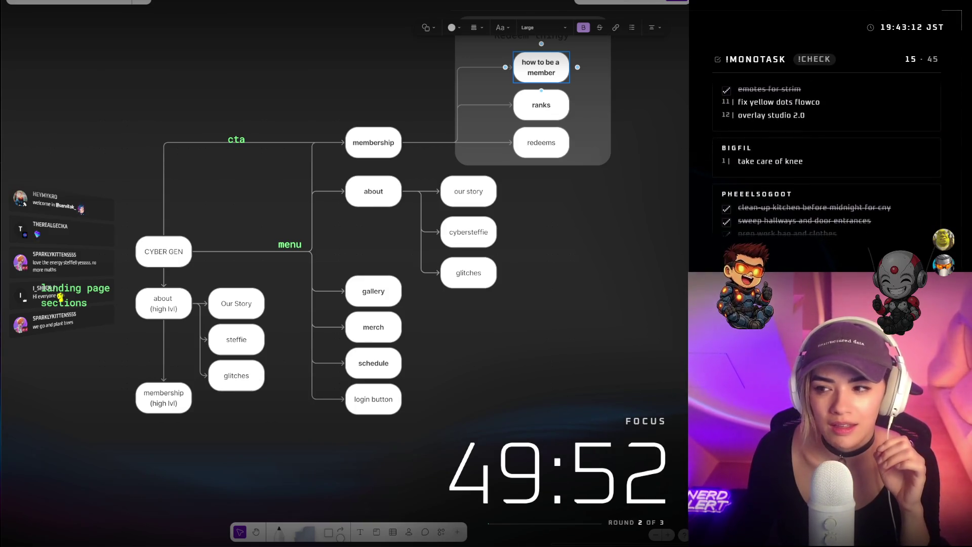
Move the Redeem thingy section a bit right and pull its right edge in around its three nodes
click(632, 309)
scroll(632, 309, up, 2)
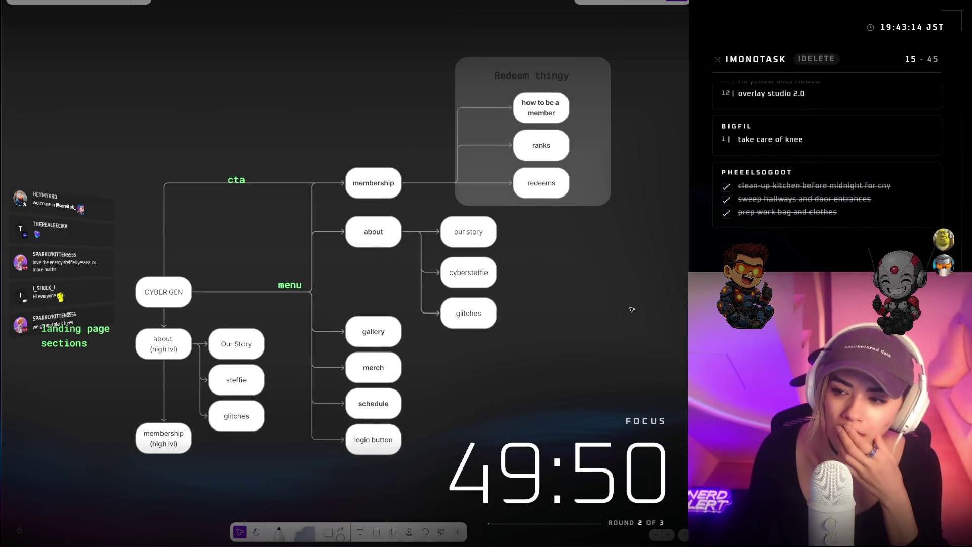
click(553, 75)
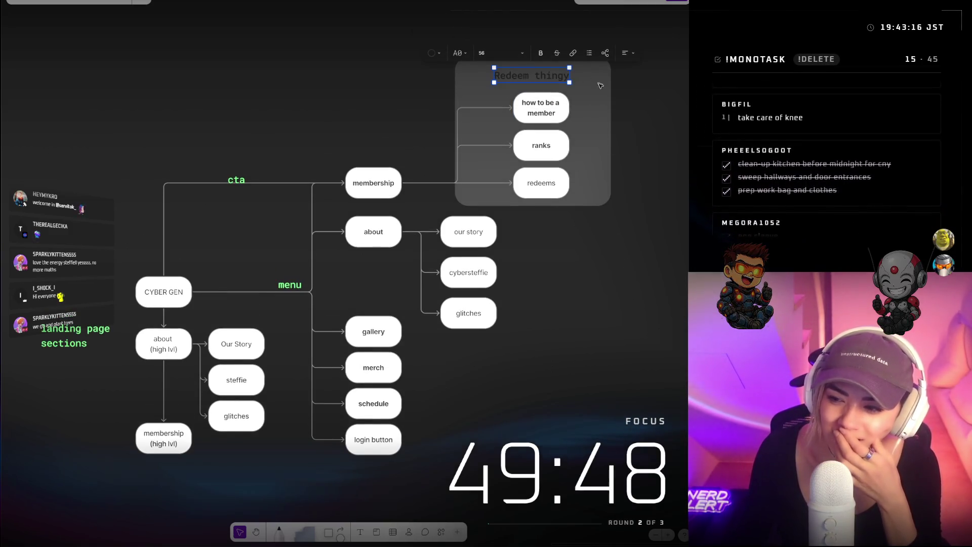
click(603, 98)
drag(609, 106, 630, 111)
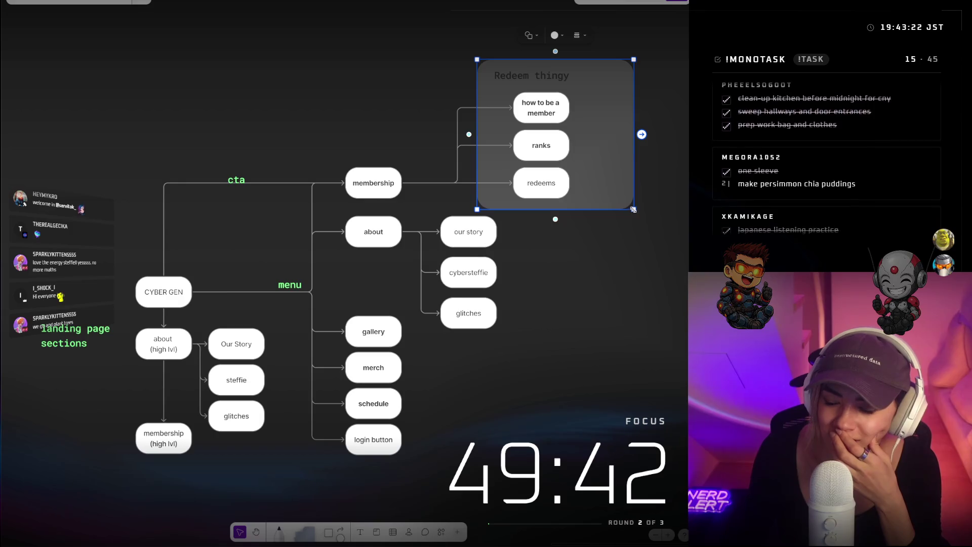
drag(629, 211, 595, 209)
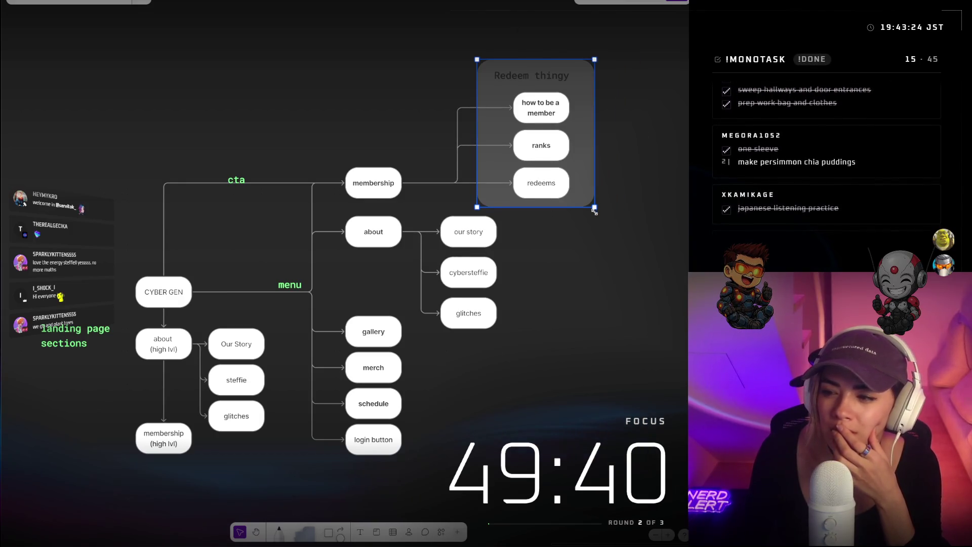
click(557, 104)
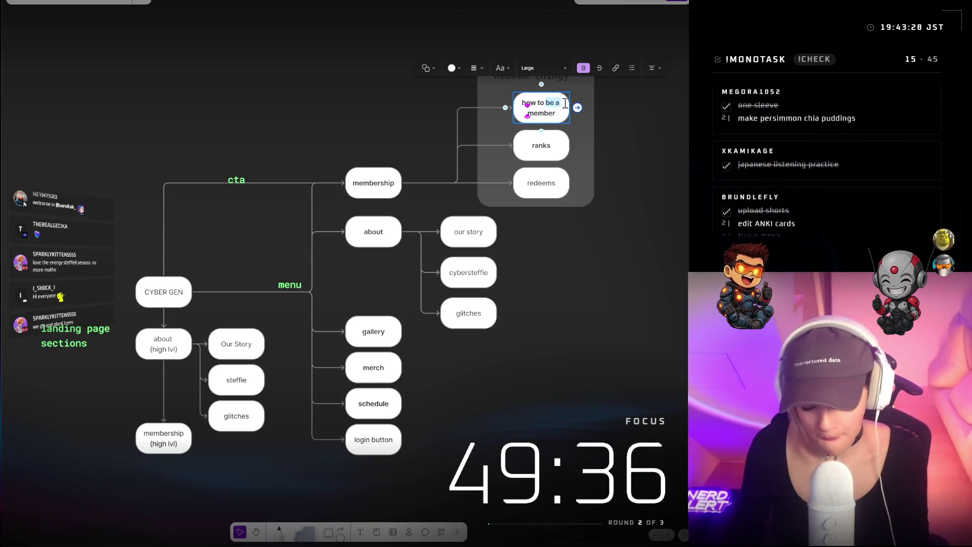
Change the node text from 'how to be a member' to 'how to bcum member'
key(BackSpace)
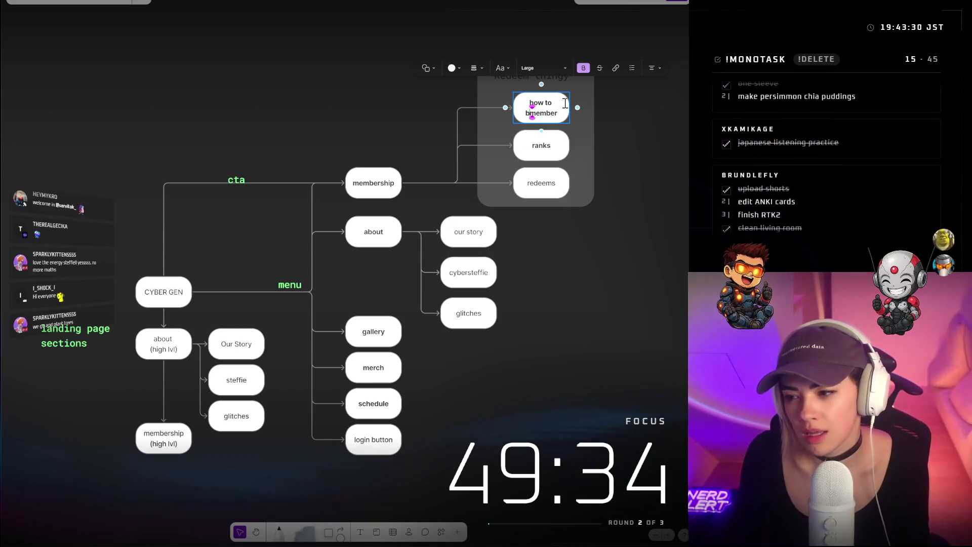
key(BackSpace)
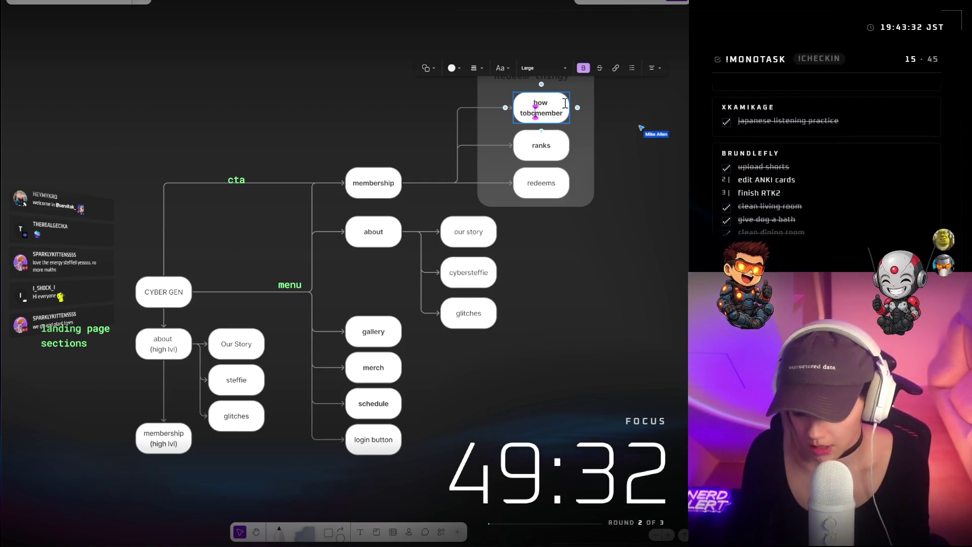
text(com)
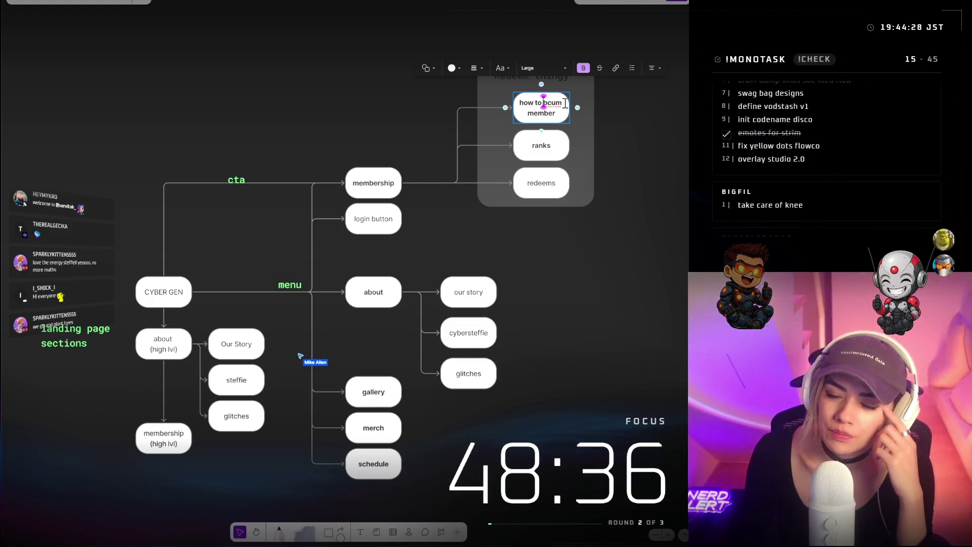
click(594, 275)
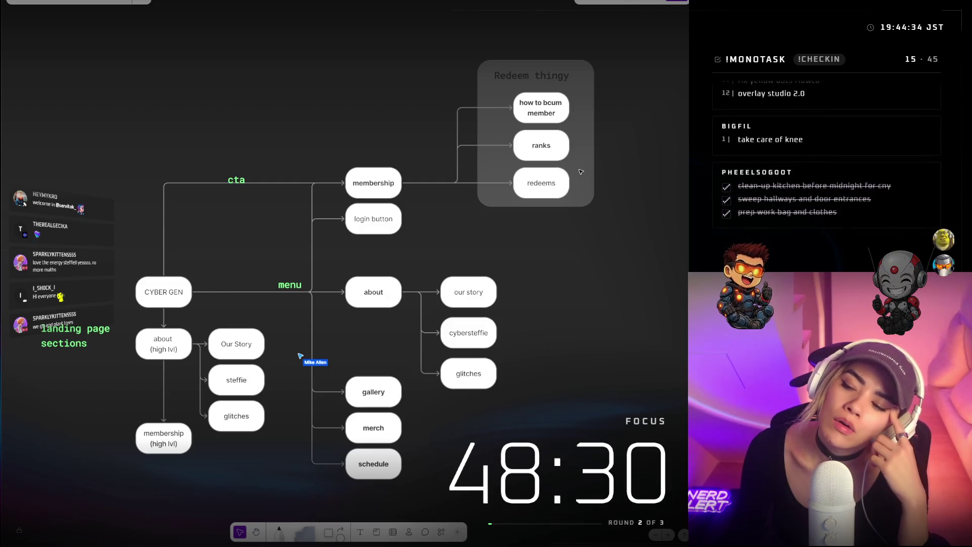
Append '/perks' to the ranks node so it reads 'ranks/perks'
double_click(543, 148)
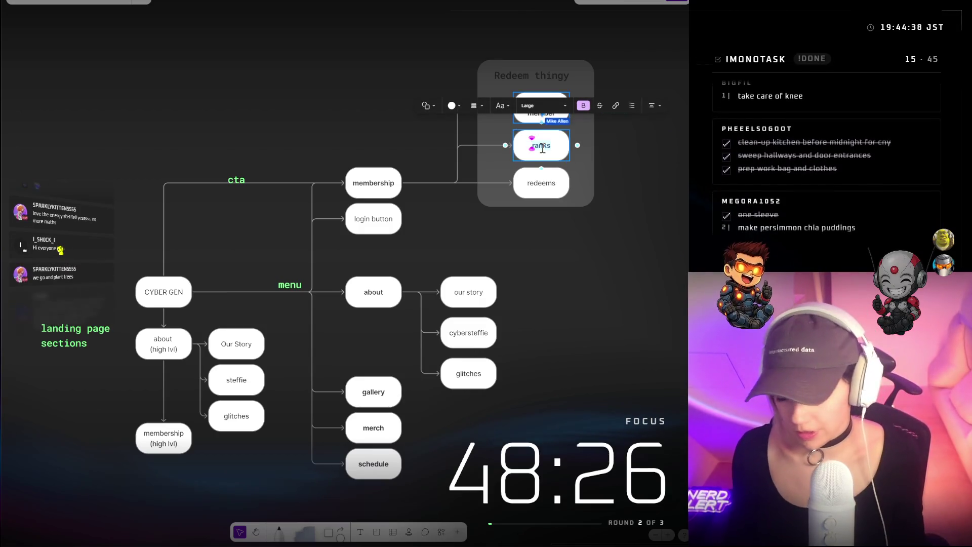
text(/perks)
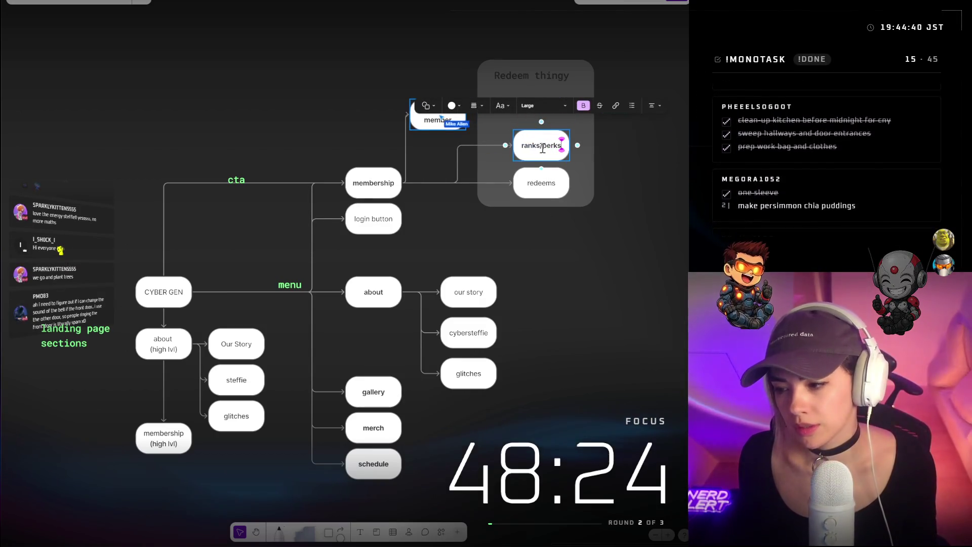
click(637, 215)
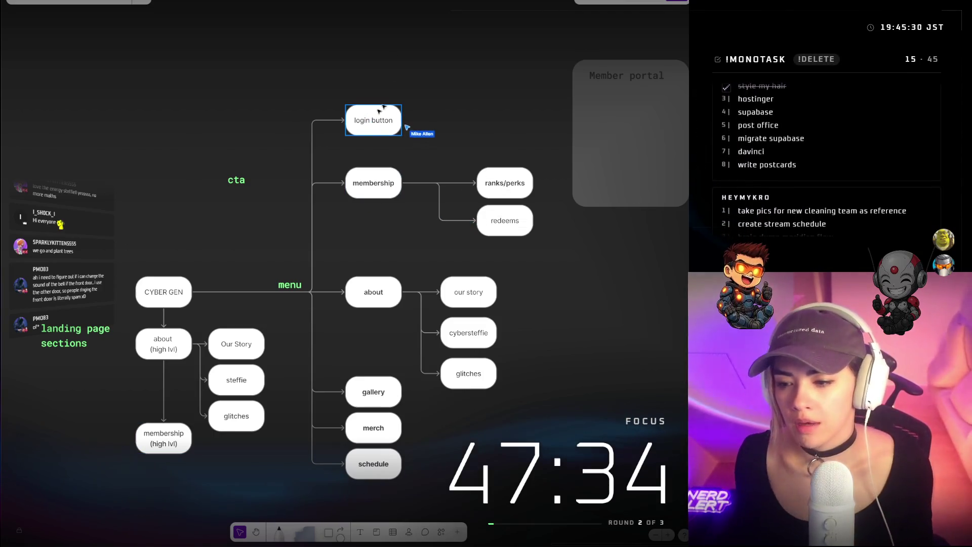
Copy the membership node above the login button and rename the copy 'profile'
click(395, 185)
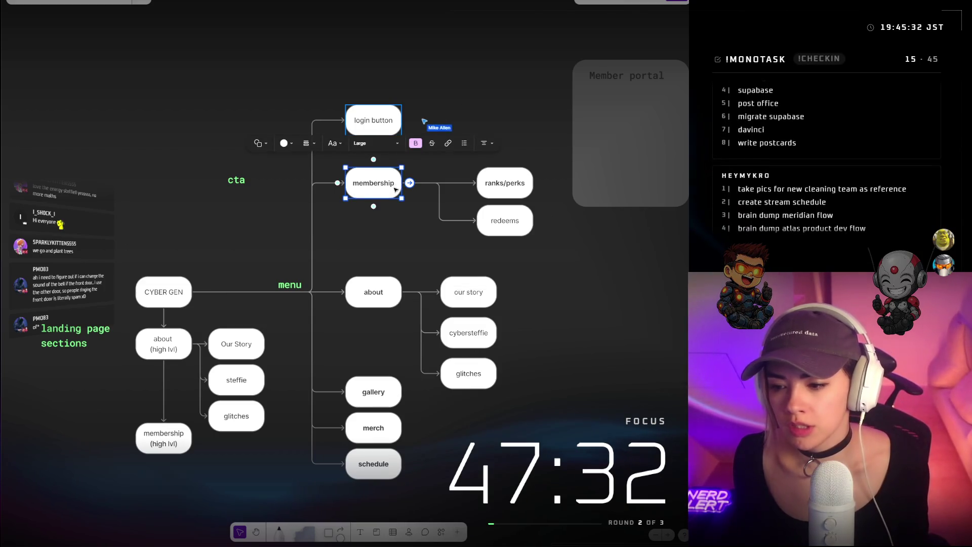
drag(395, 185, 465, 83)
double_click(464, 76)
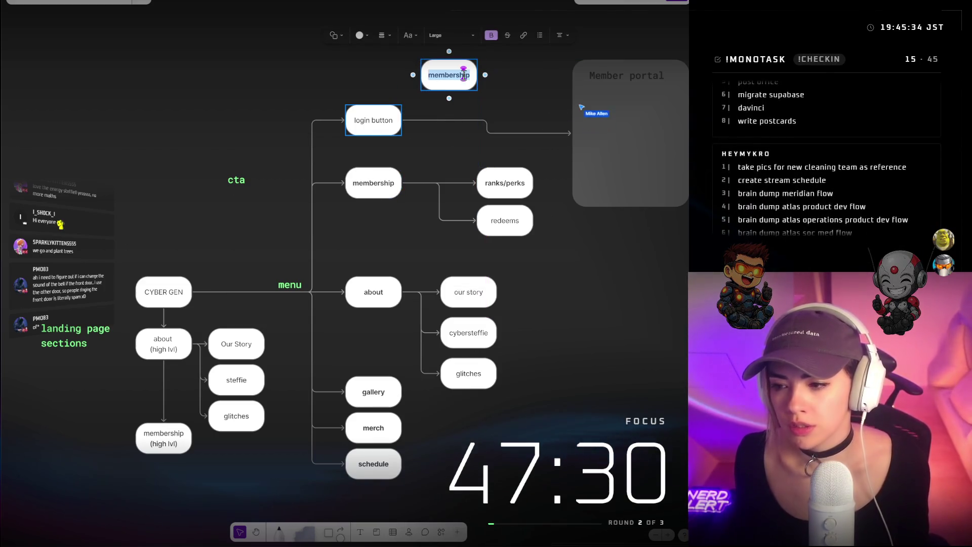
text(profile)
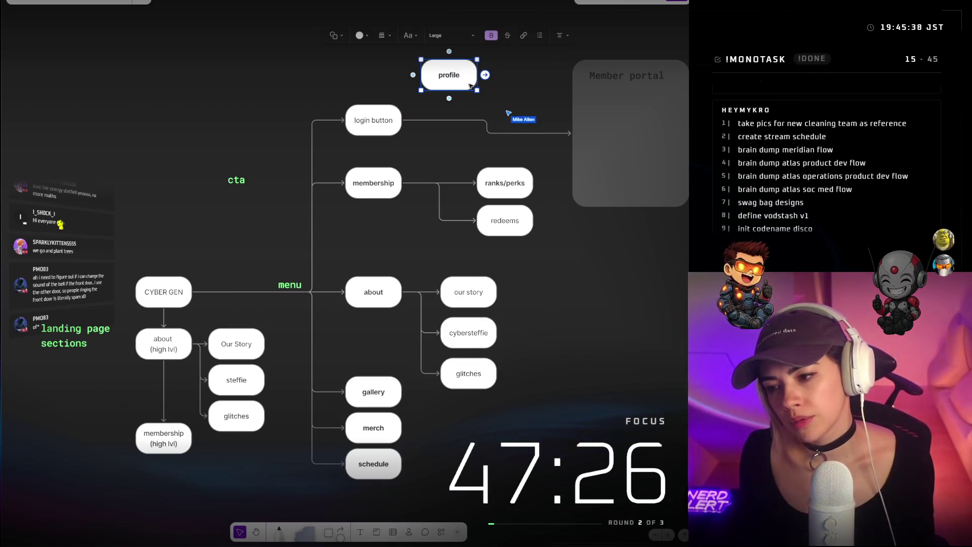
key(Escape)
Line profile up beside the login button and point its connector into Member portal
drag(471, 87, 471, 141)
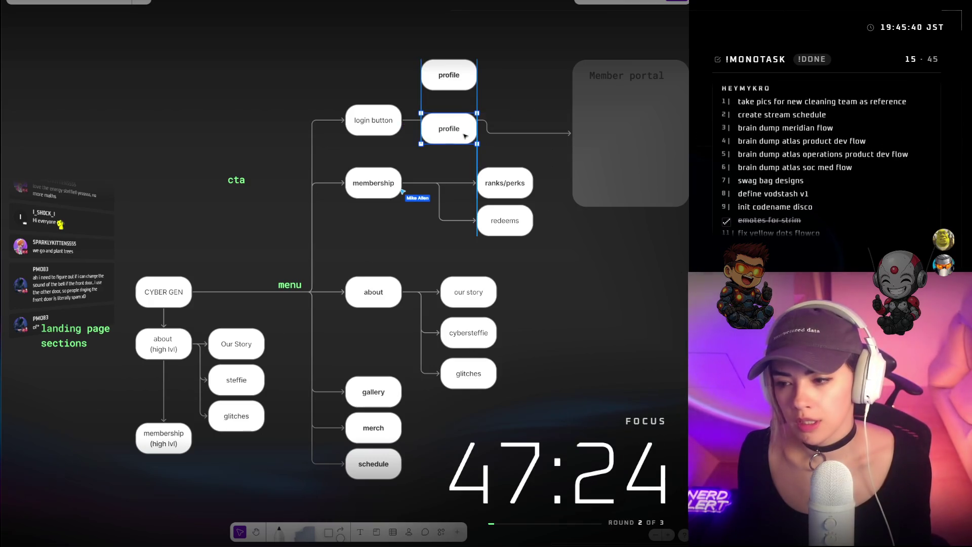
drag(457, 75, 457, 88)
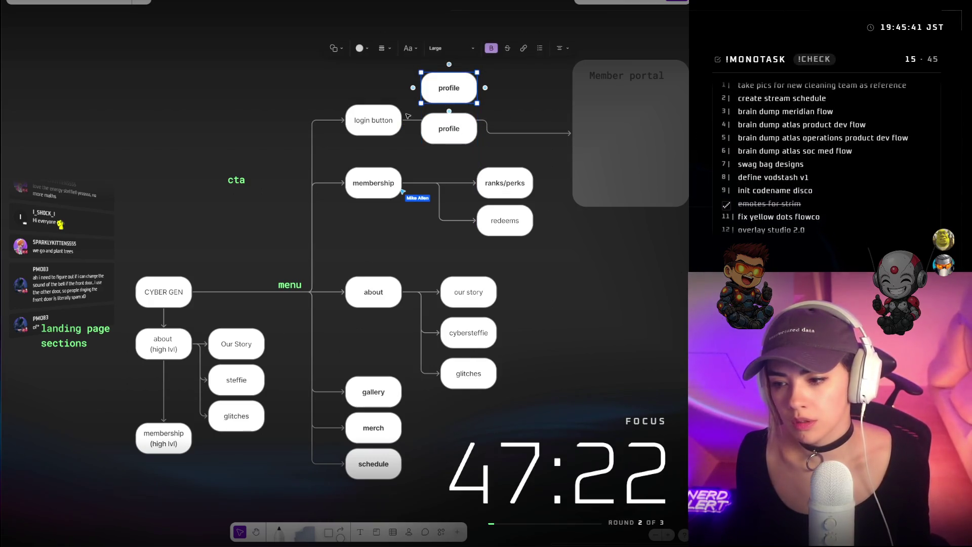
mouse_move(449, 130)
mouse_down()
mouse_move(486, 12)
mouse_move(430, 33)
mouse_up()
click(557, 134)
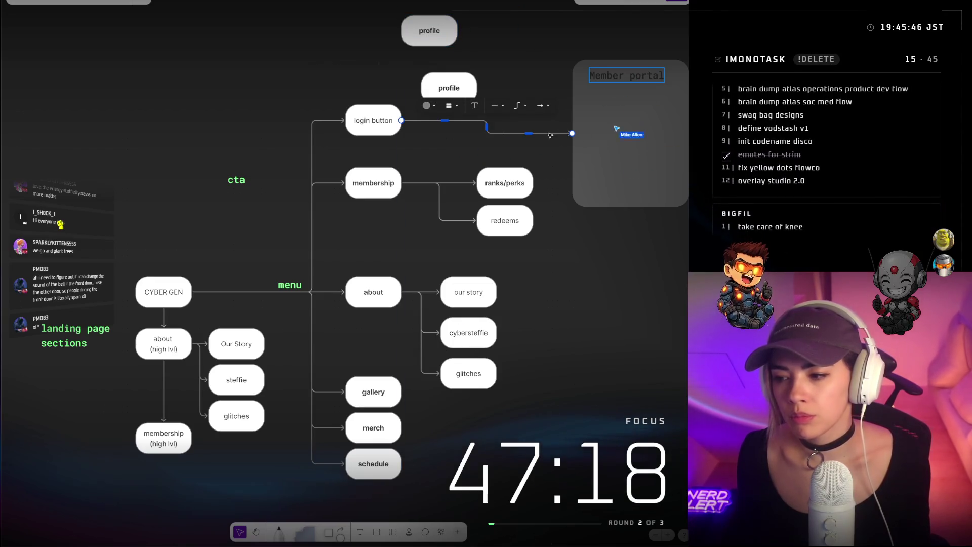
drag(572, 134, 572, 121)
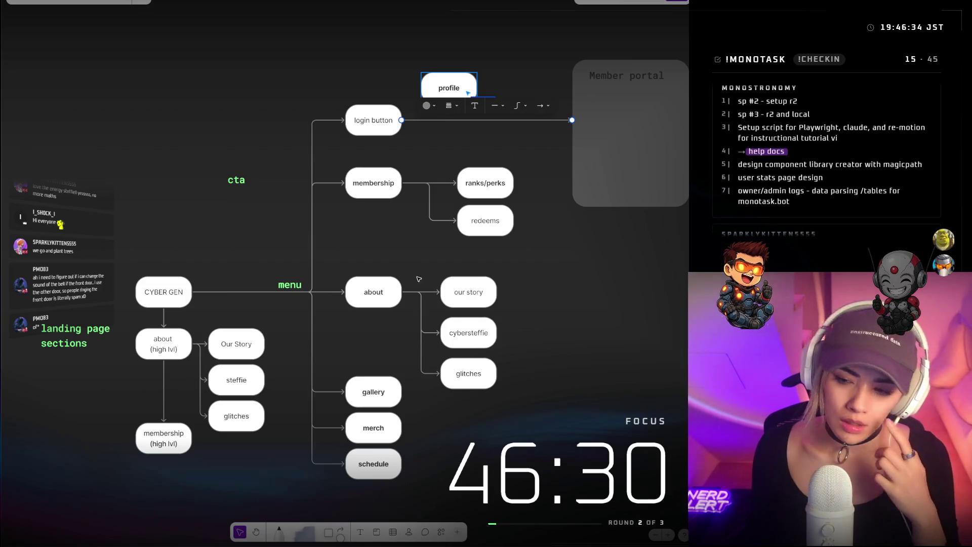
Nudge the membership branch down and reposition the menu and cta labels
mouse_move(534, 253)
mouse_down()
mouse_move(342, 166)
mouse_move(630, 137)
mouse_up()
key(ctrl+z)
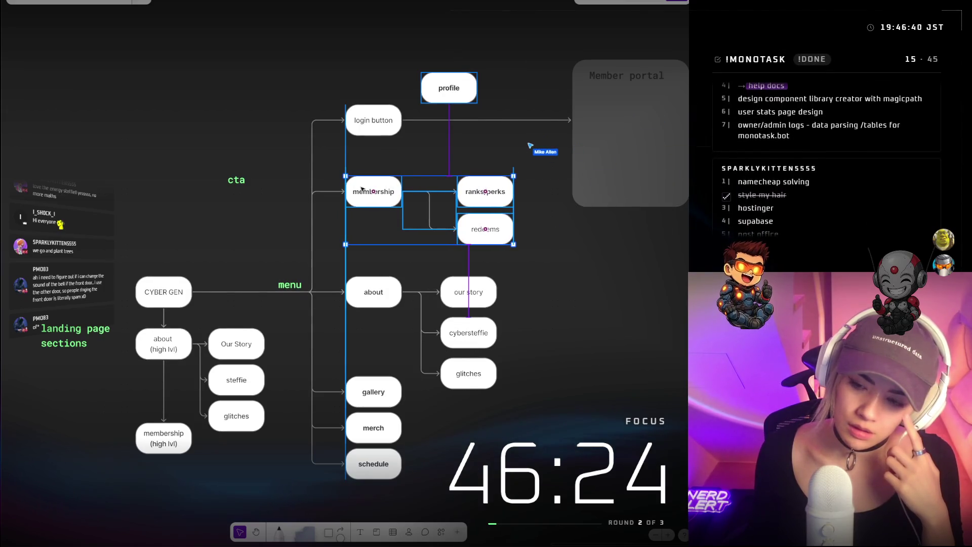
drag(362, 189, 363, 190)
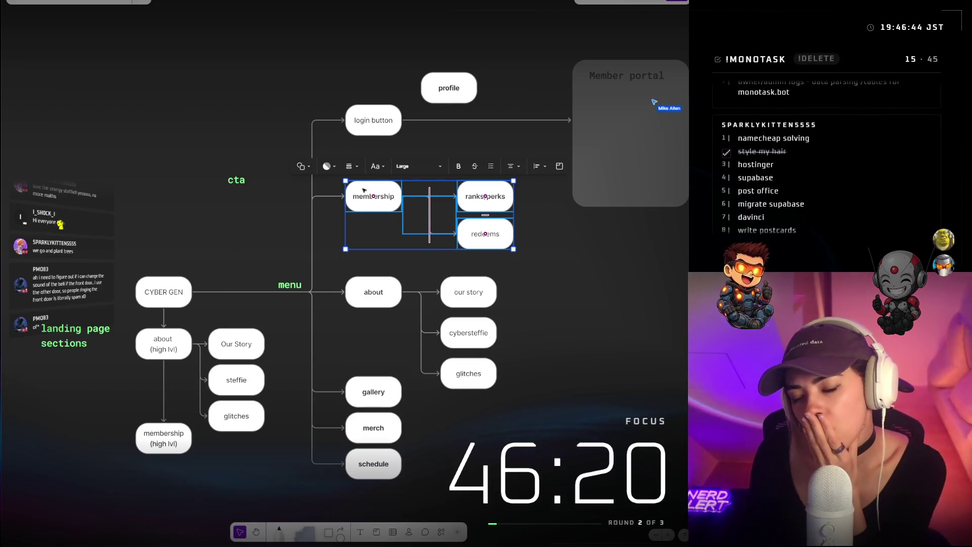
drag(299, 286, 265, 287)
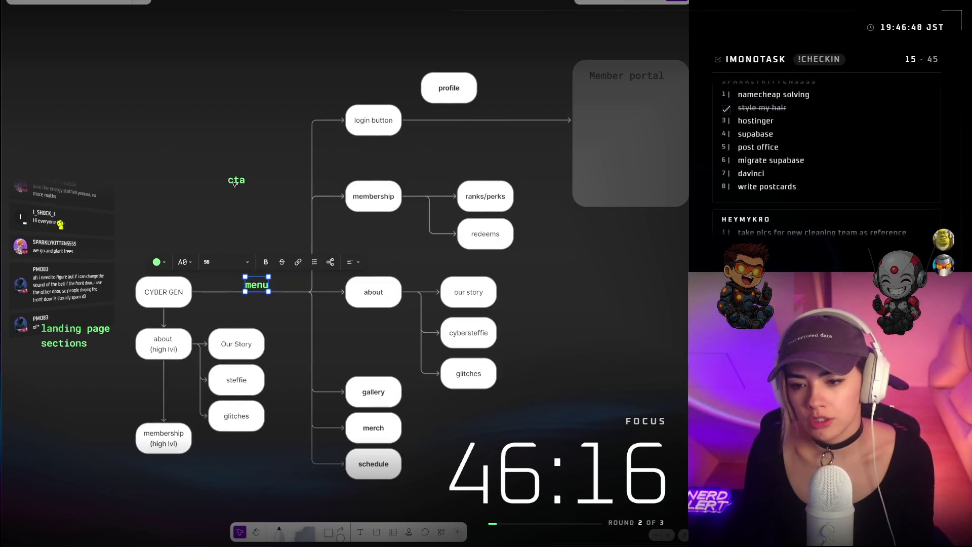
mouse_move(235, 183)
mouse_down()
mouse_move(283, 184)
mouse_move(265, 173)
mouse_move(218, 175)
mouse_up()
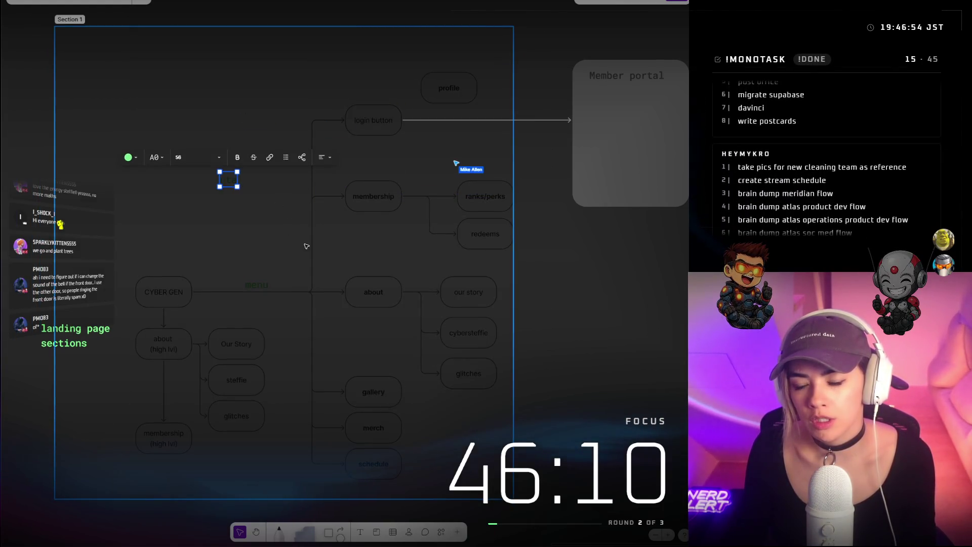
click(598, 290)
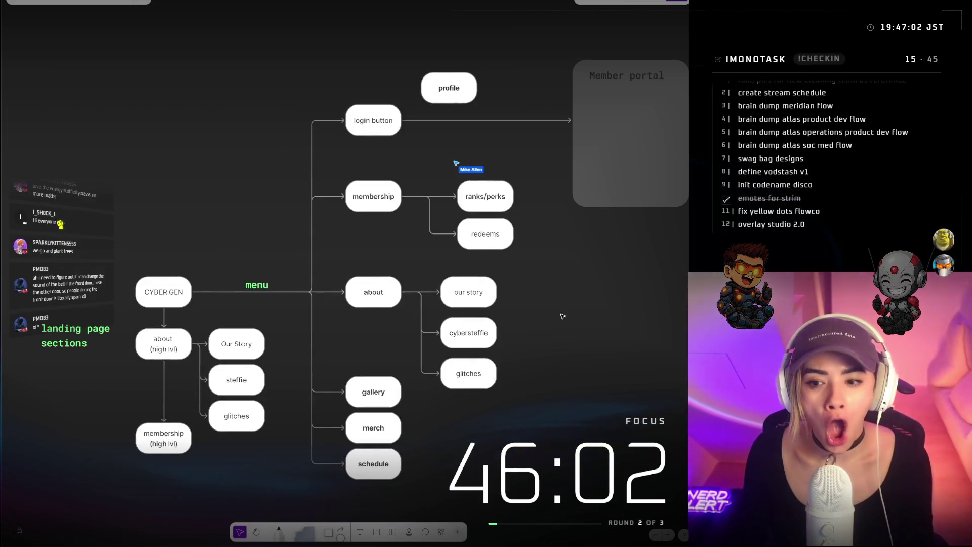
Duplicate the menu label above the login button and type 'ct' into it
click(252, 282)
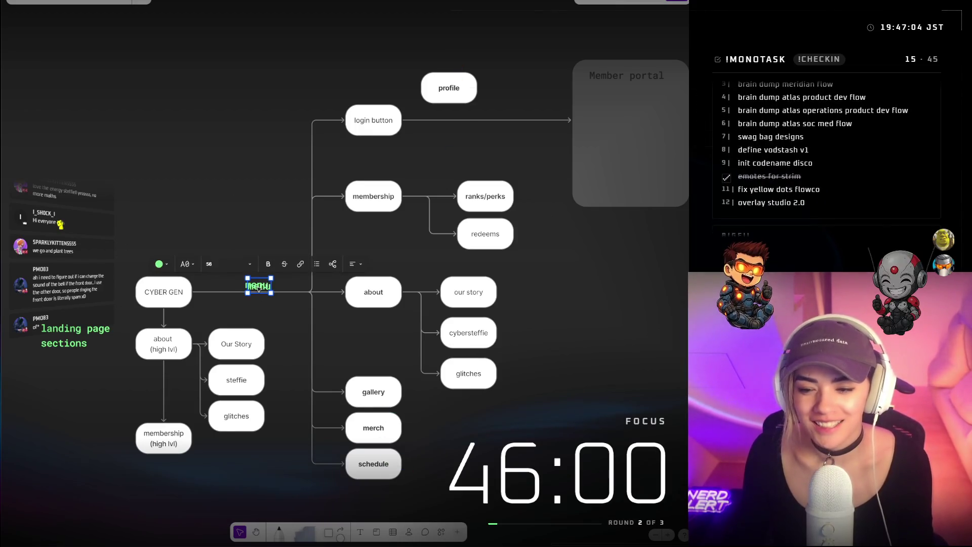
mouse_move(253, 284)
mouse_down()
mouse_move(292, 173)
mouse_move(286, 190)
mouse_up()
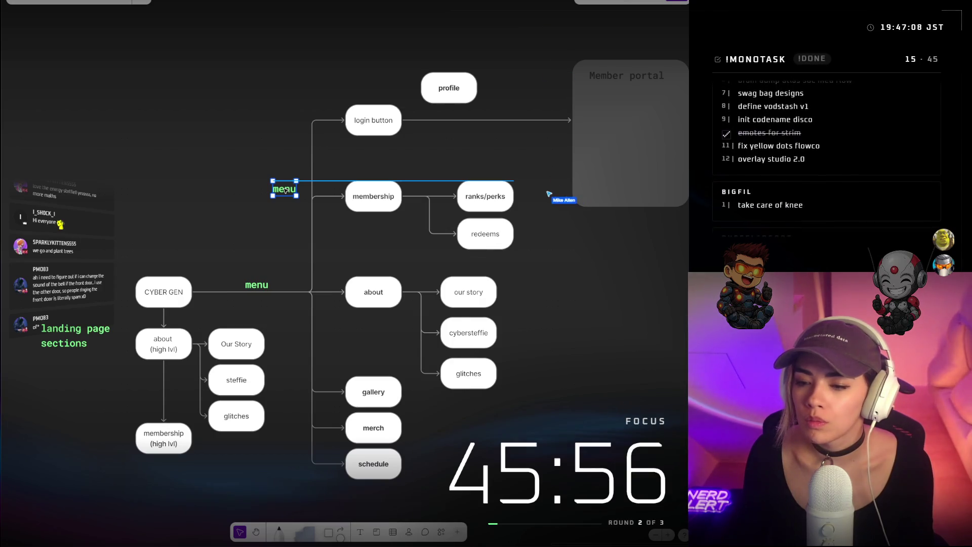
mouse_move(286, 190)
mouse_down()
mouse_move(272, 100)
mouse_move(311, 112)
mouse_up()
text(cta)
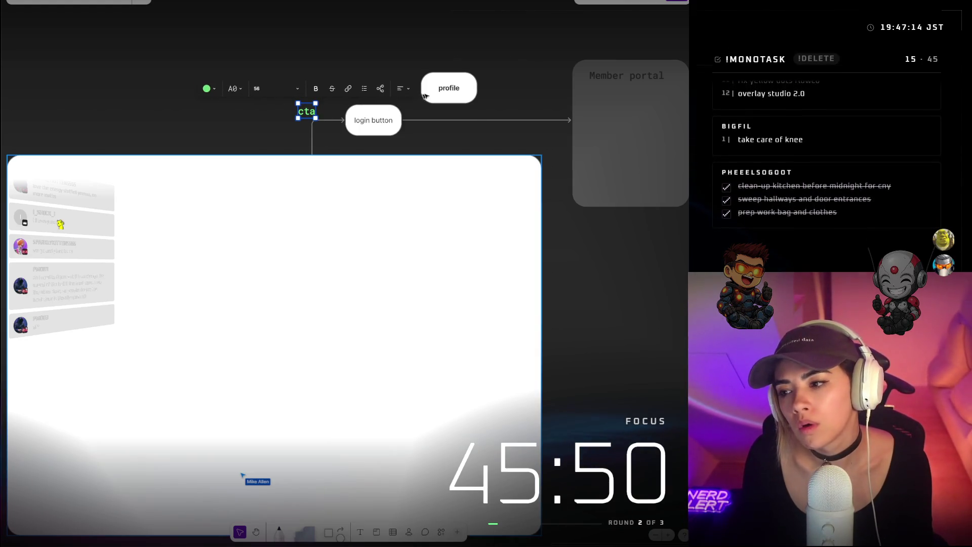
Move the profile node inside the Member portal section
mouse_move(449, 90)
mouse_down()
mouse_move(619, 110)
mouse_move(653, 100)
mouse_up()
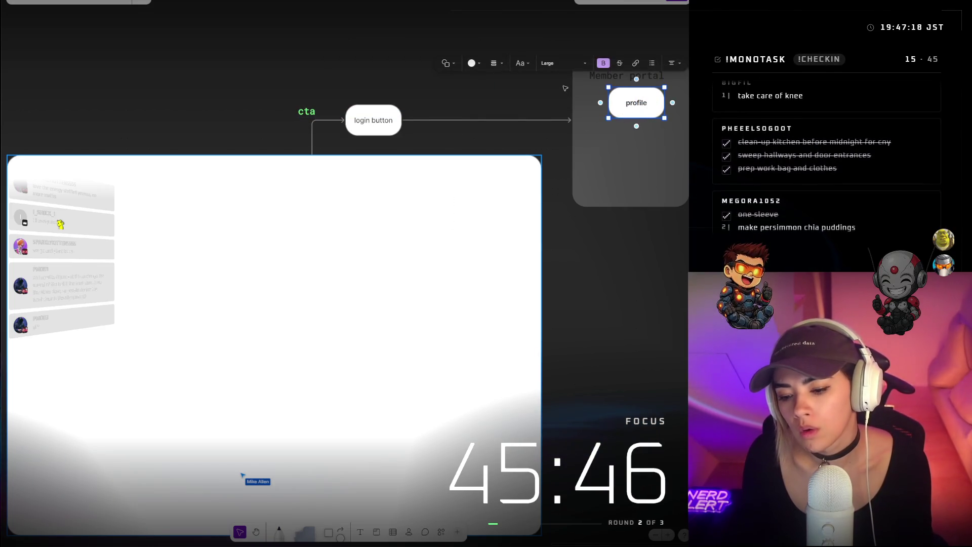
click(512, 46)
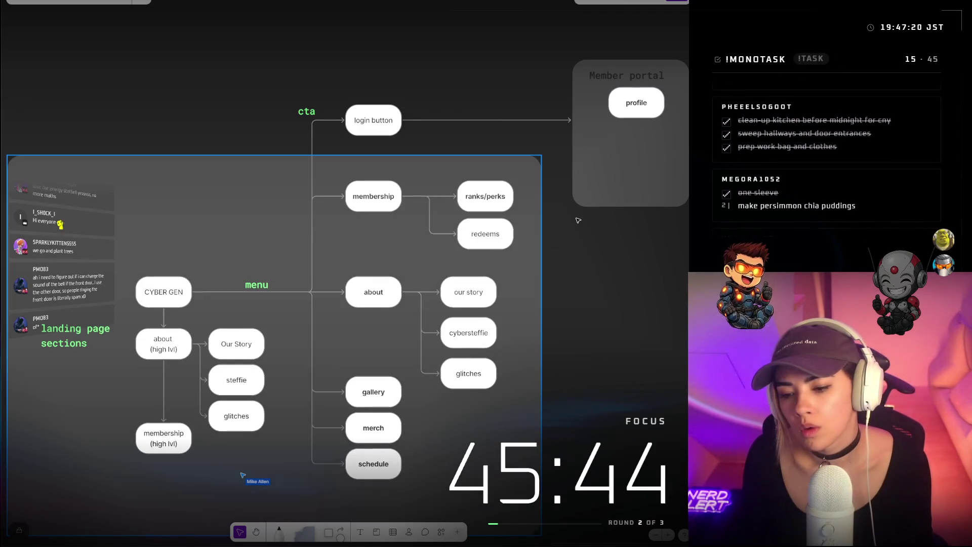
scroll(576, 217, down, 2)
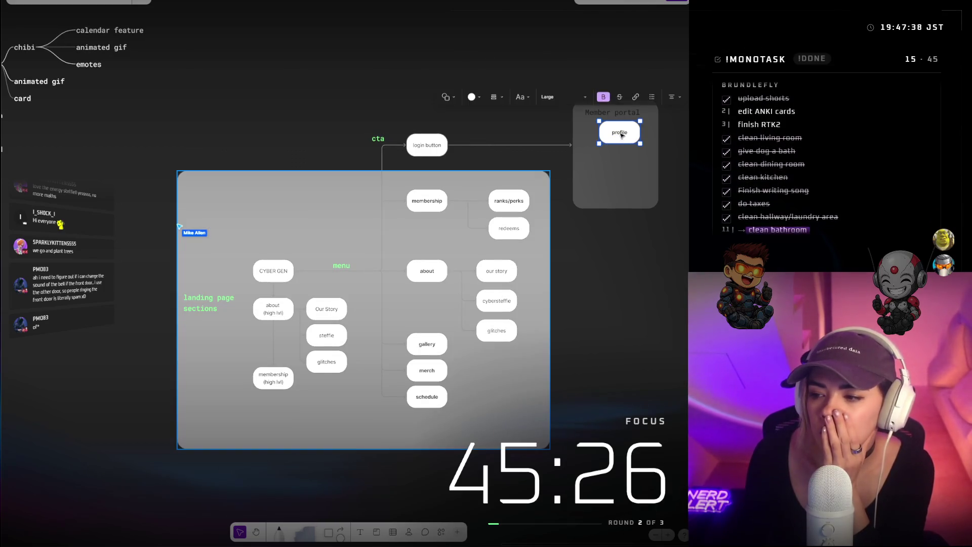
Nudge the profile node within Member portal and shift the gallery node up slightly
drag(621, 135, 616, 137)
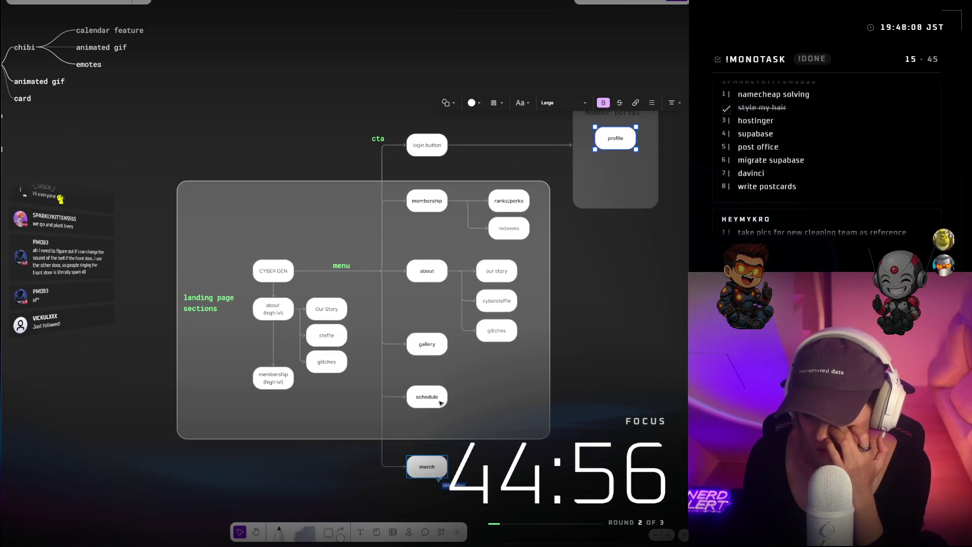
click(502, 419)
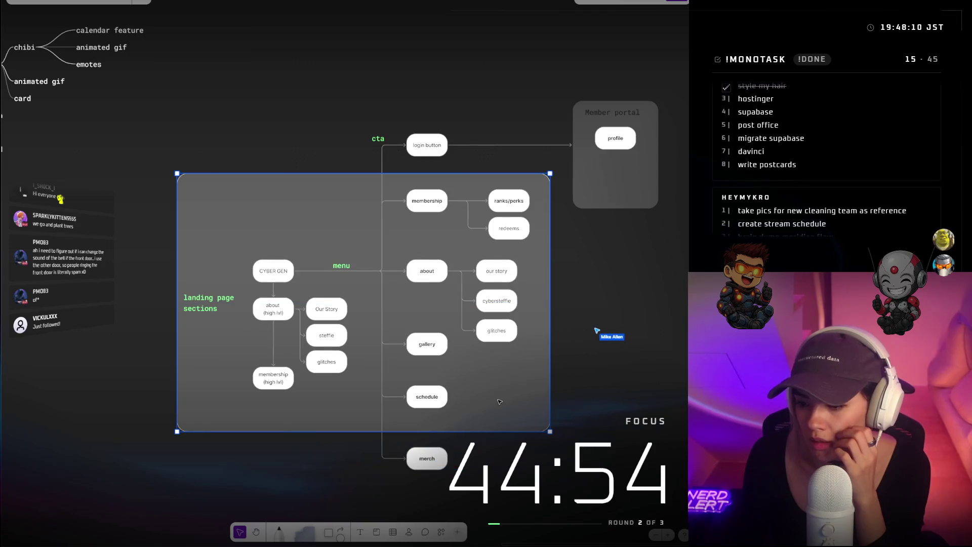
click(438, 350)
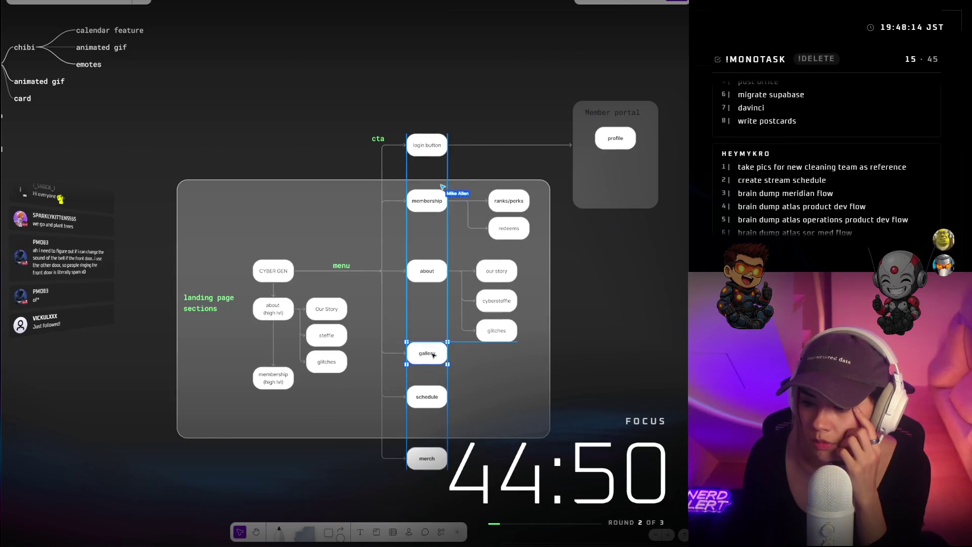
drag(434, 355, 436, 349)
click(437, 350)
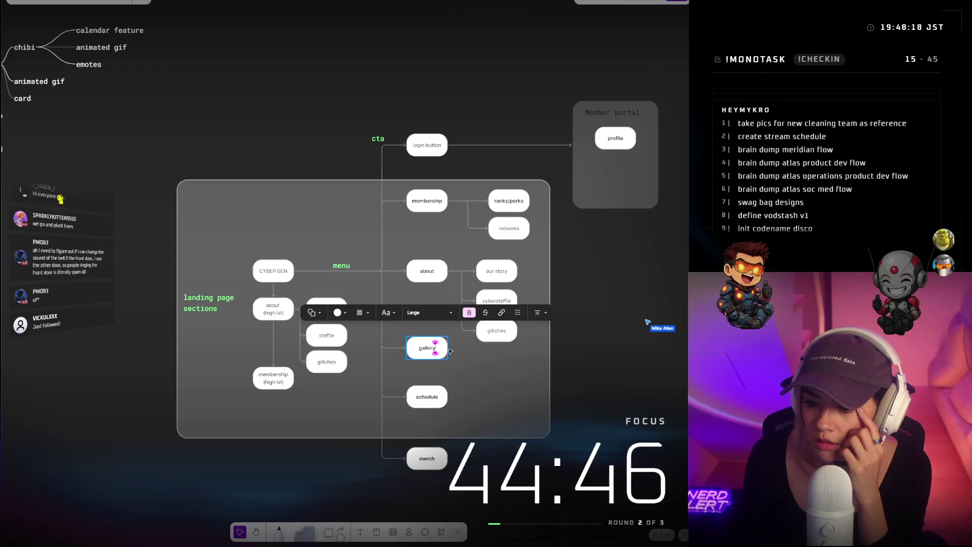
click(450, 350)
click(447, 348)
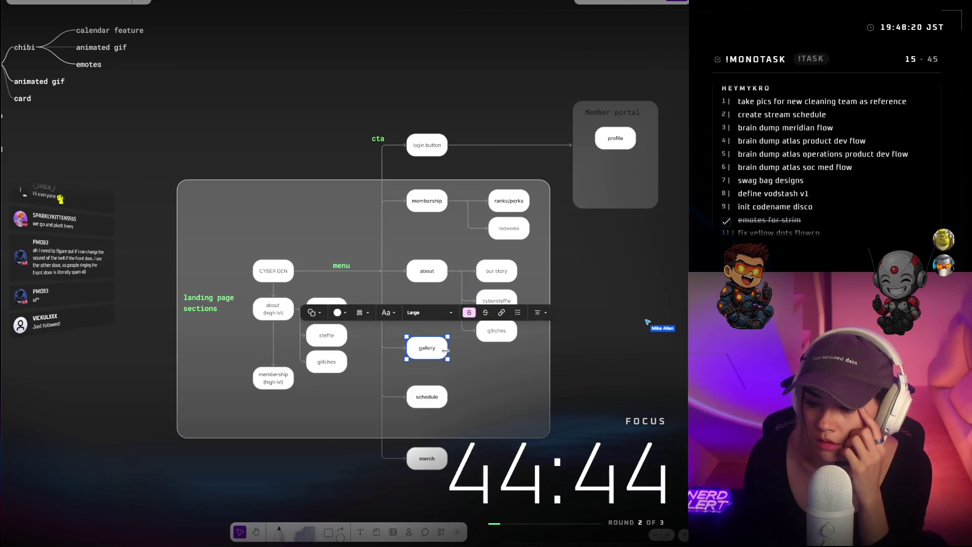
Draw a connector from the gallery node up into the Member portal section
scroll(456, 359, up, 3)
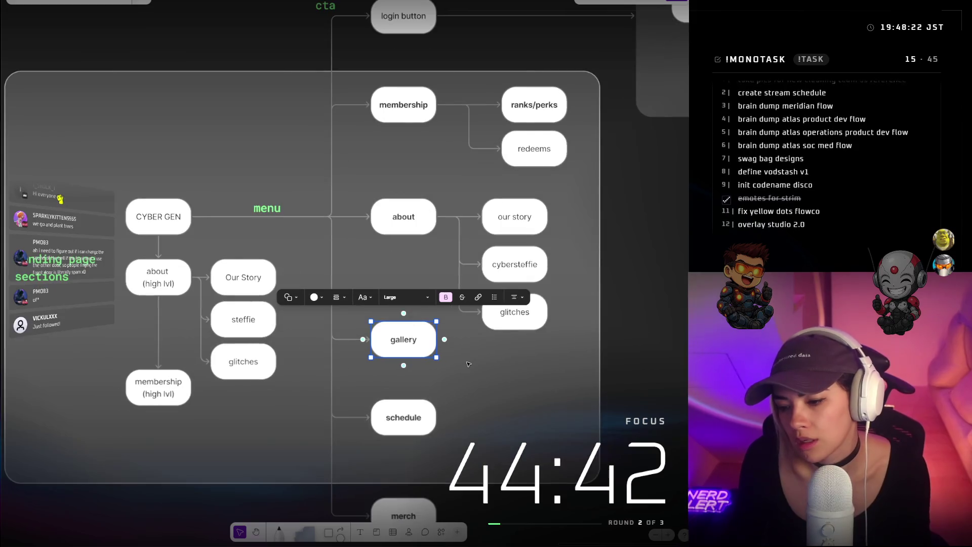
drag(444, 341, 615, 413)
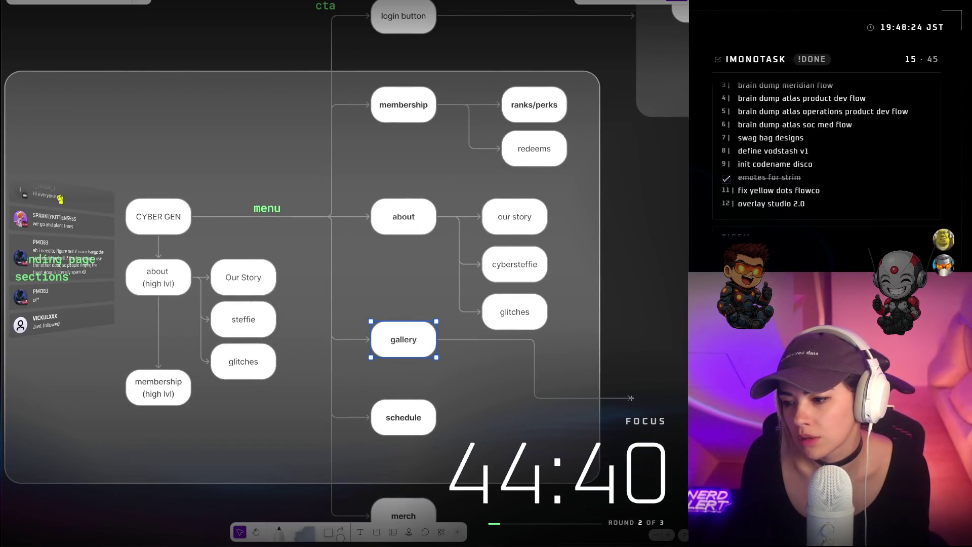
scroll(631, 398, down, 6)
scroll(633, 396, up, 2)
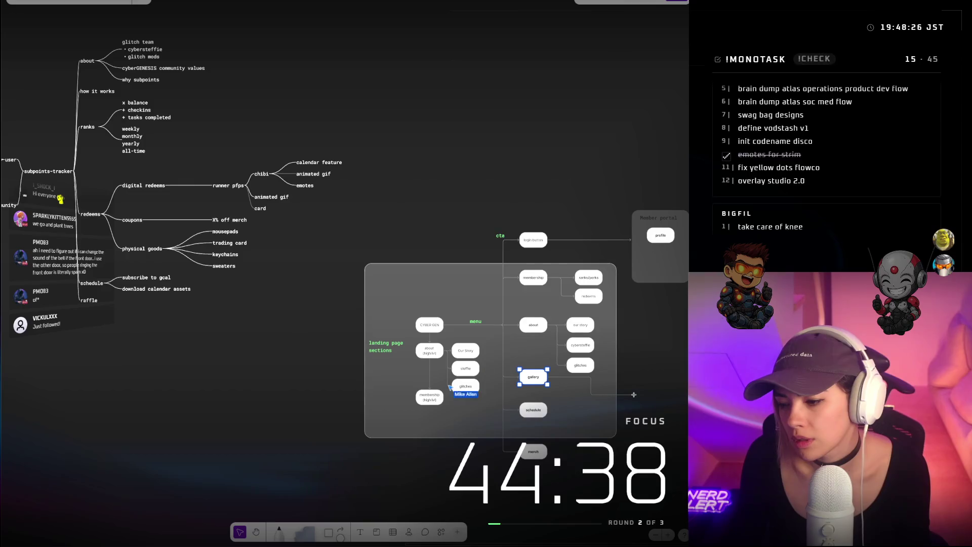
scroll(634, 394, up, 2)
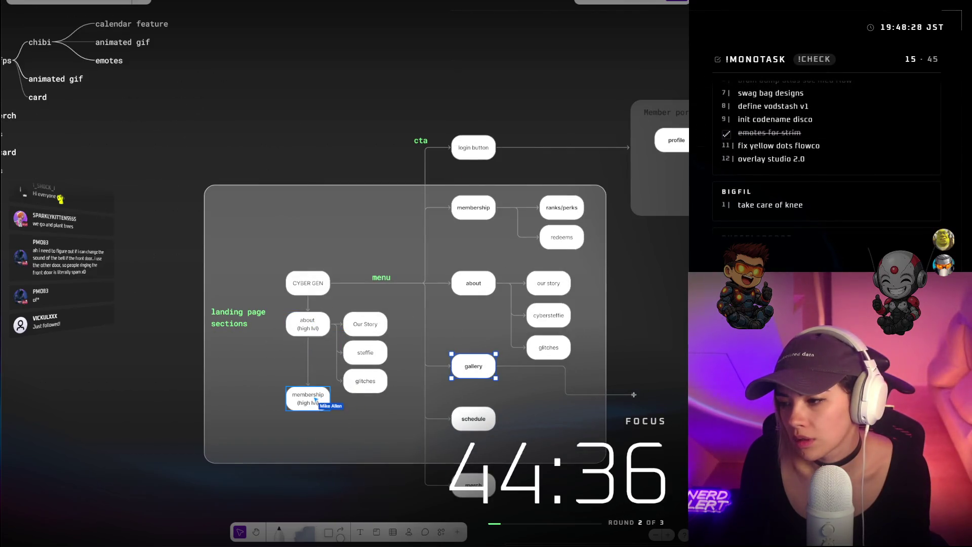
mouse_move(633, 395)
mouse_down()
mouse_move(605, 380)
mouse_move(618, 196)
mouse_move(655, 142)
mouse_up()
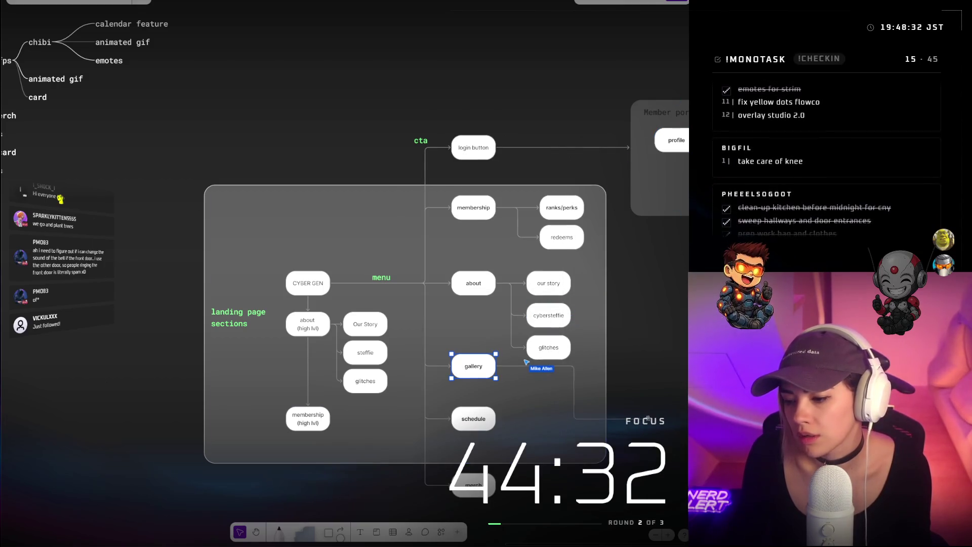
click(658, 423)
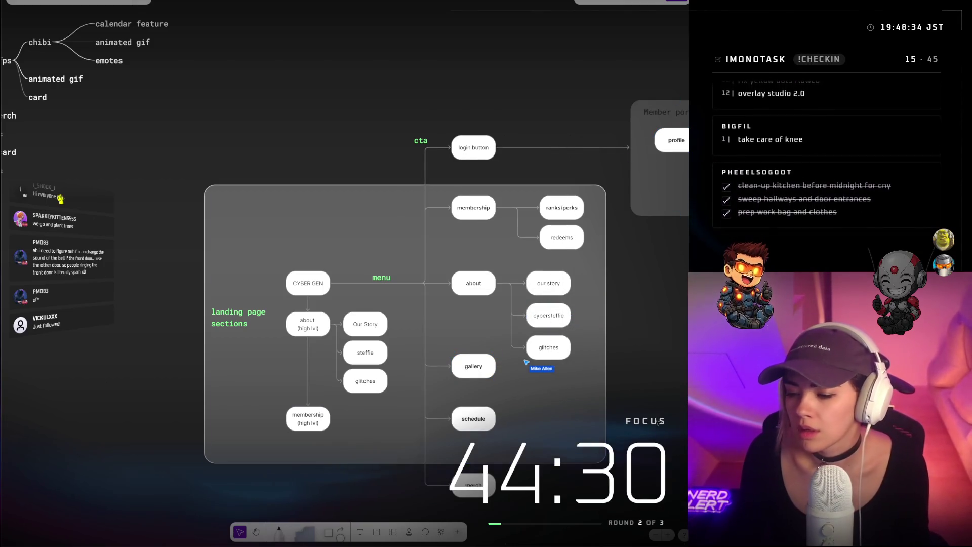
scroll(658, 425, right, 5)
scroll(652, 427, down, 3)
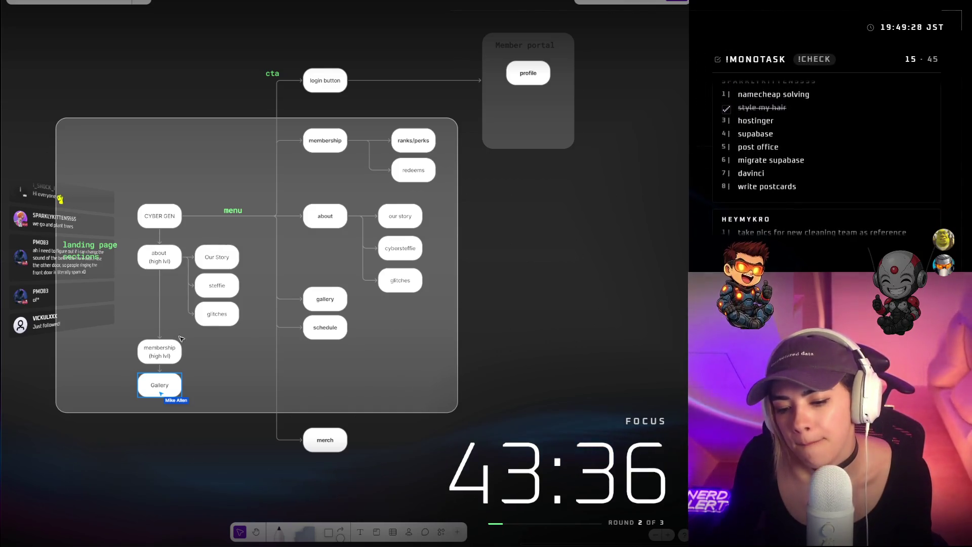
Fill the about (high lvl) and Our Story nodes with light grey
click(178, 257)
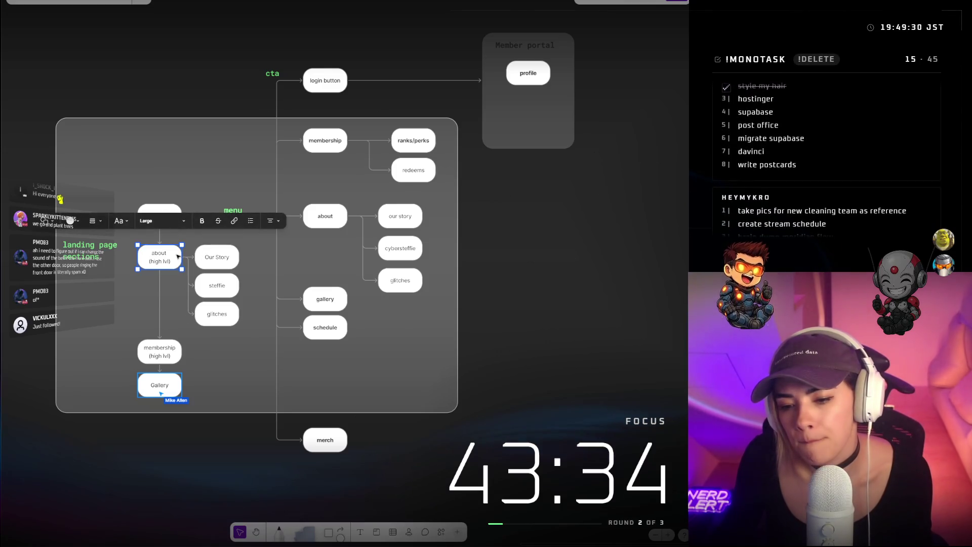
click(79, 222)
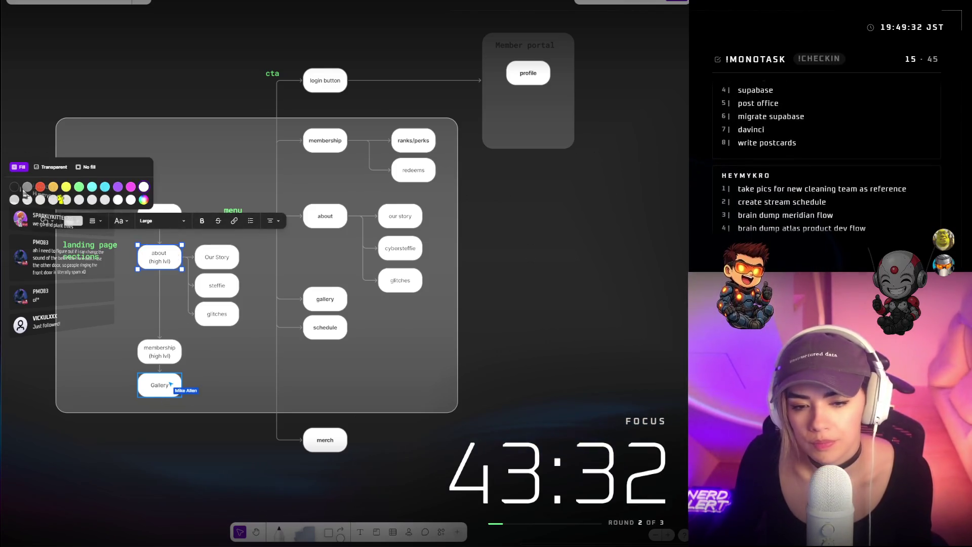
click(223, 256)
right_click(228, 255)
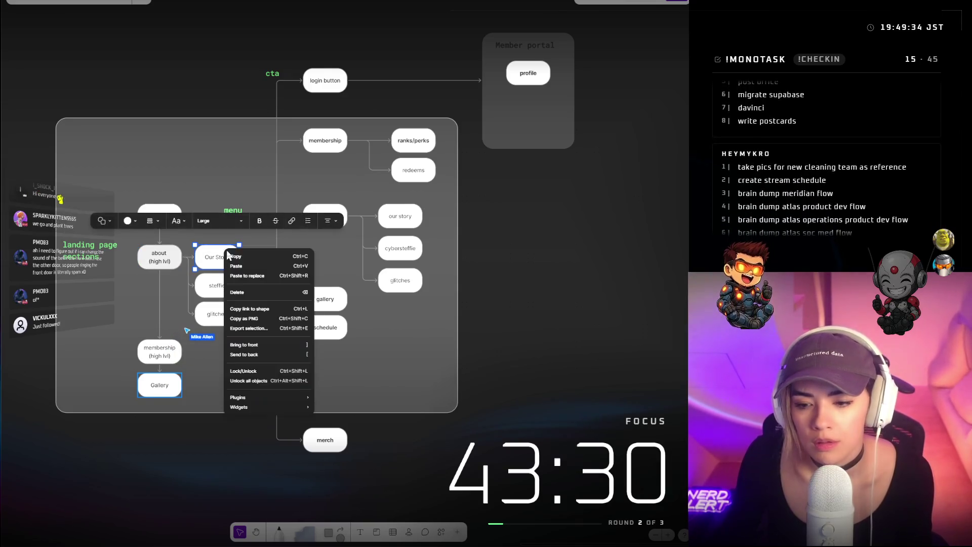
key(Escape)
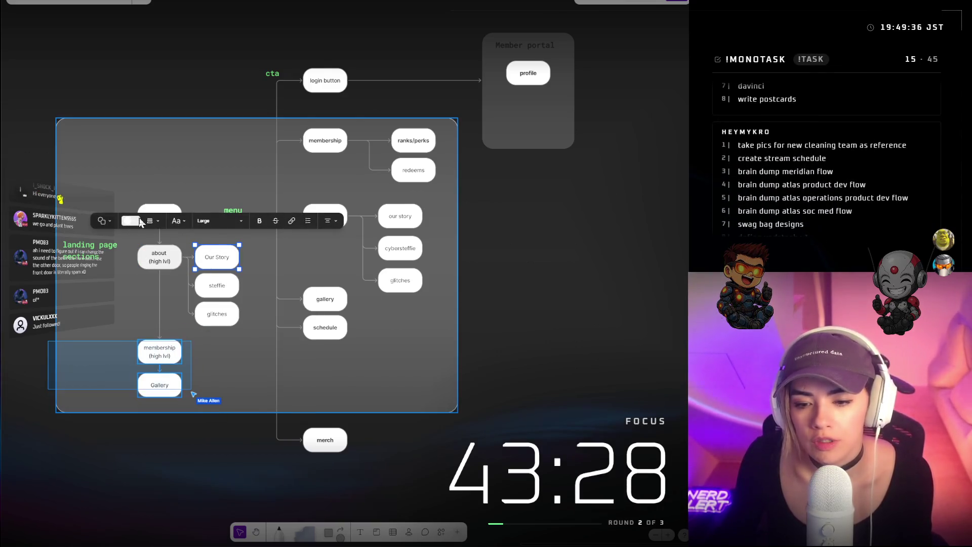
click(139, 221)
click(140, 220)
click(140, 221)
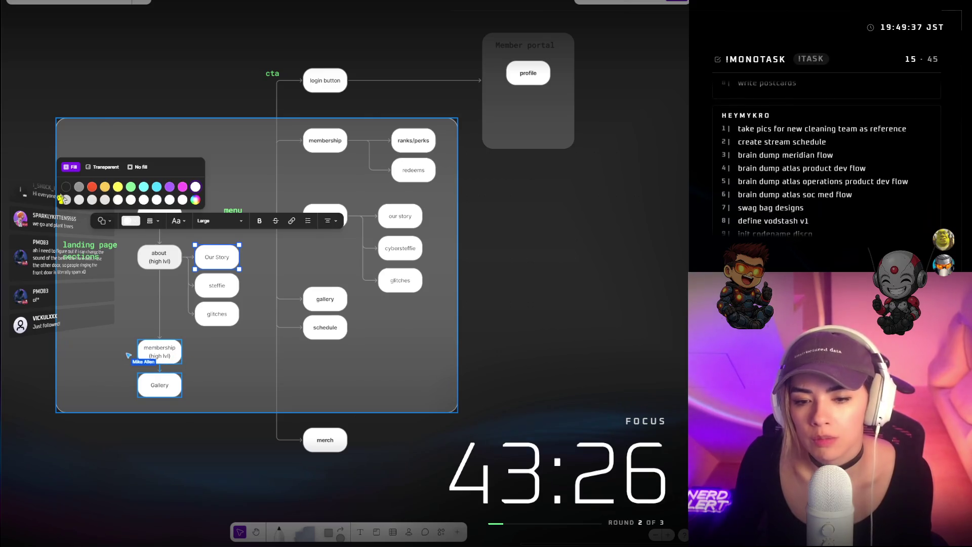
click(66, 200)
Fill the steffie and glitches nodes with light grey as well
click(223, 287)
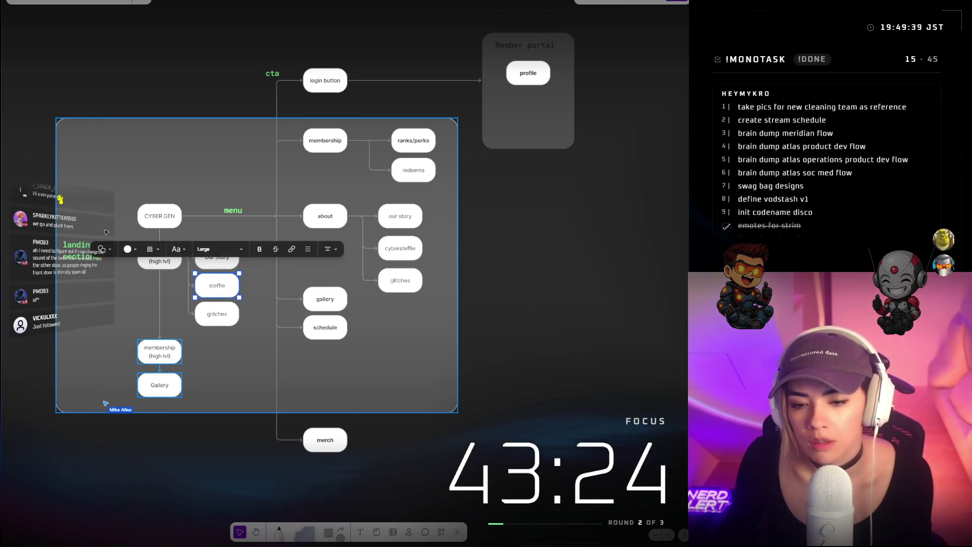
click(129, 249)
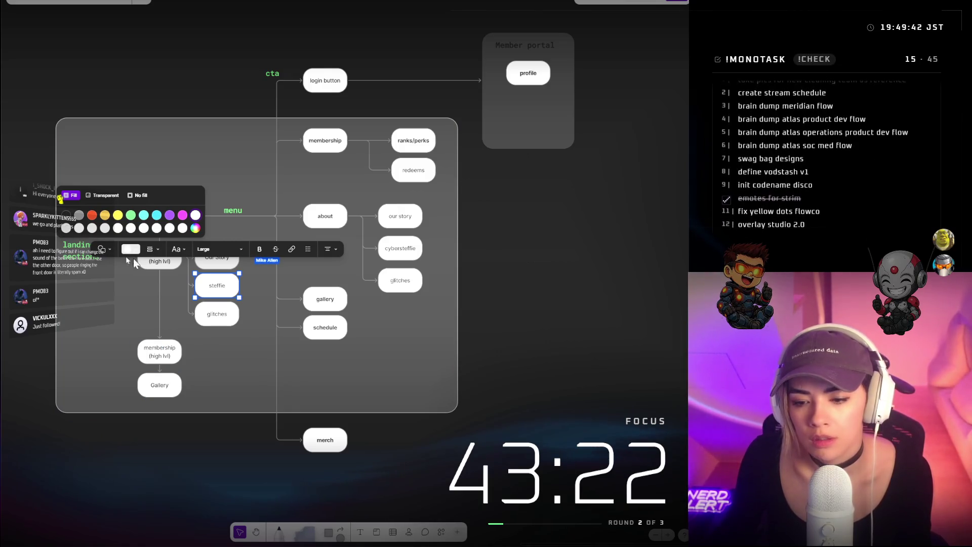
click(65, 228)
click(203, 311)
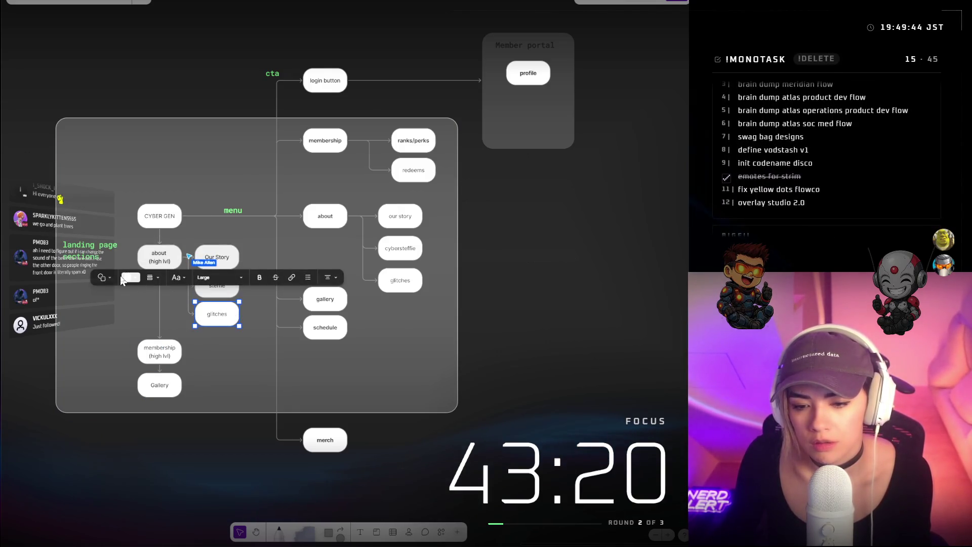
click(101, 277)
scroll(76, 256, down, 2)
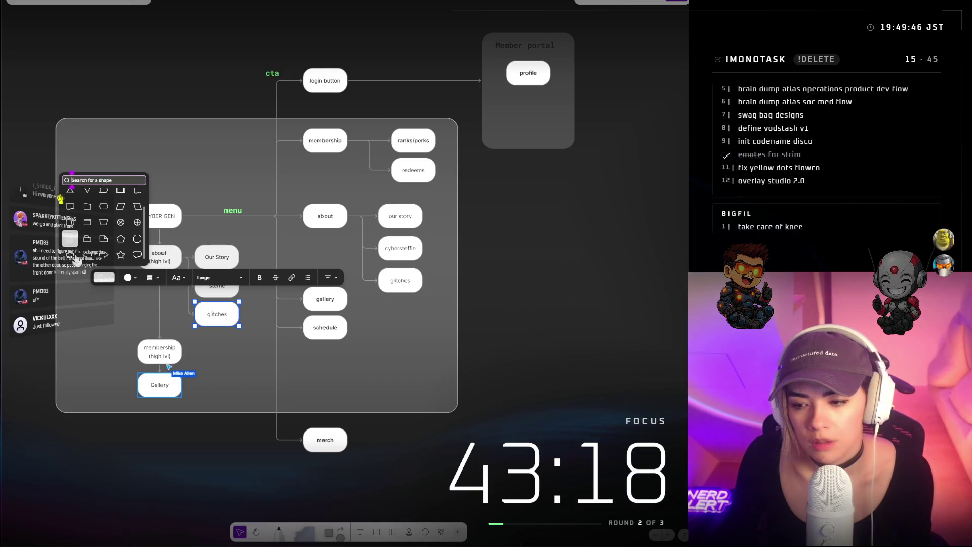
click(137, 279)
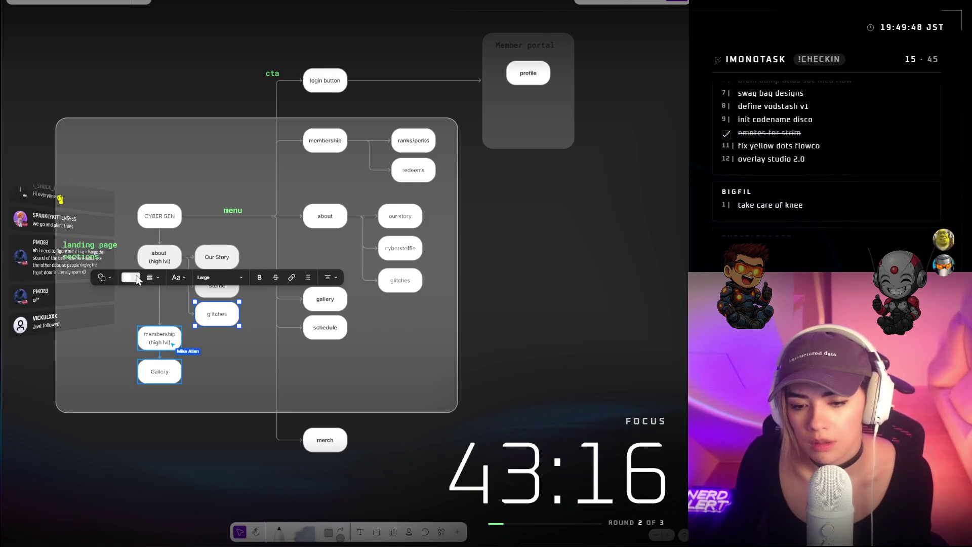
click(137, 279)
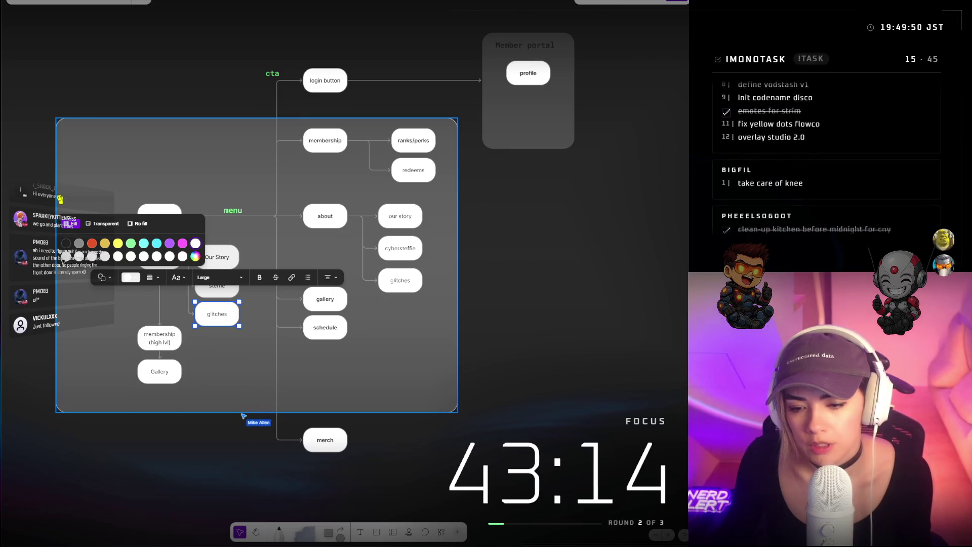
click(75, 253)
click(202, 371)
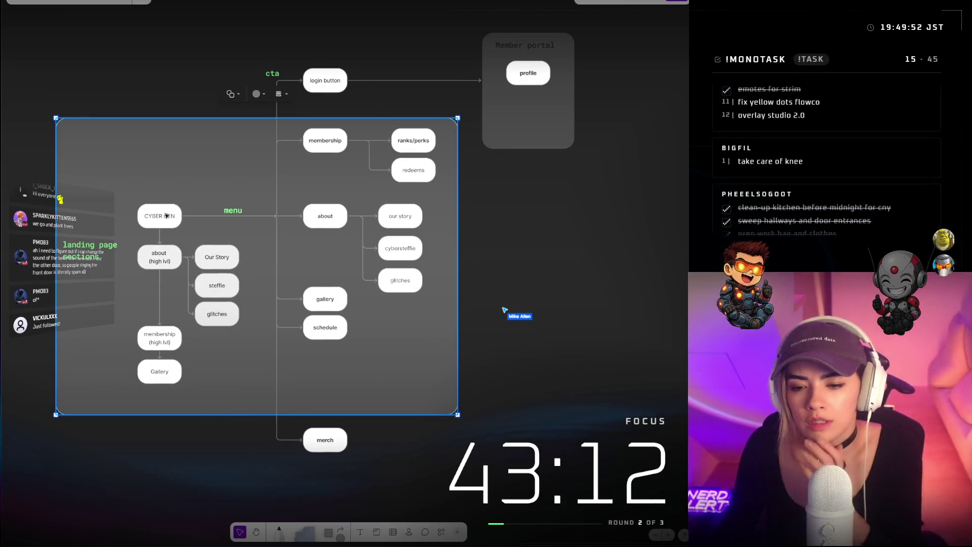